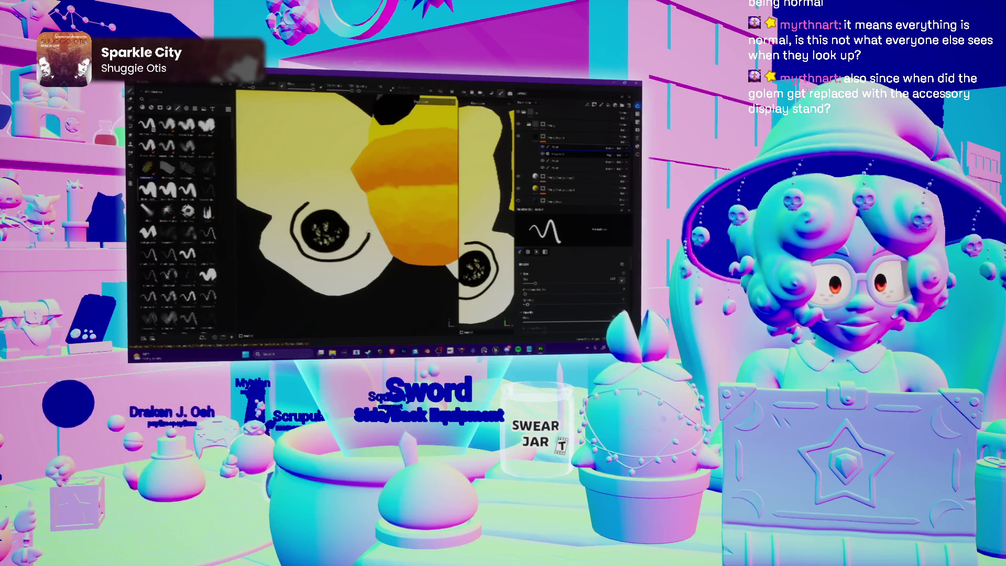
# Zoom out until the whole moth and both fuzzy antennae fit on the canvas.
pyautogui.scroll(-3, 345, 210)
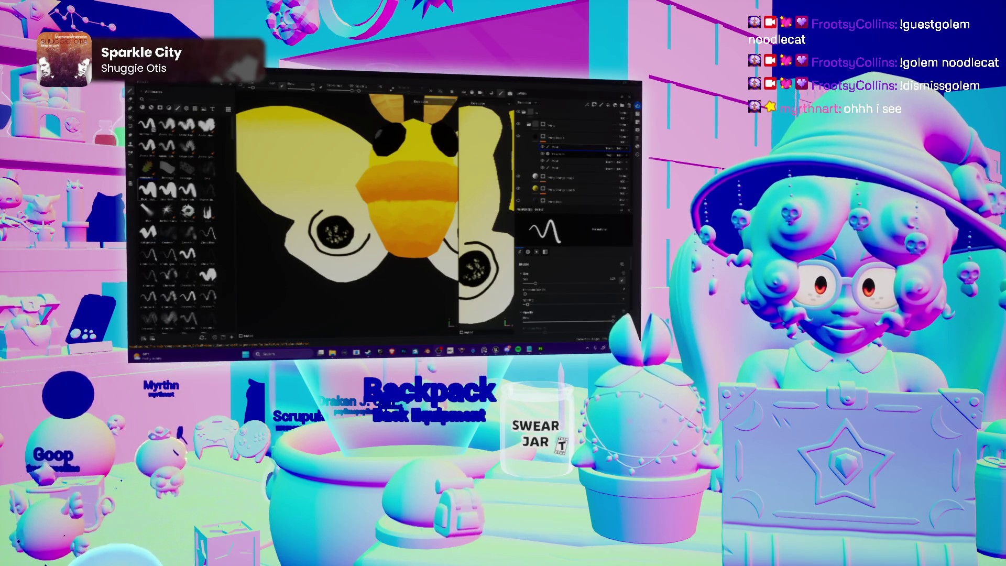
pyautogui.scroll(-3, 345, 209)
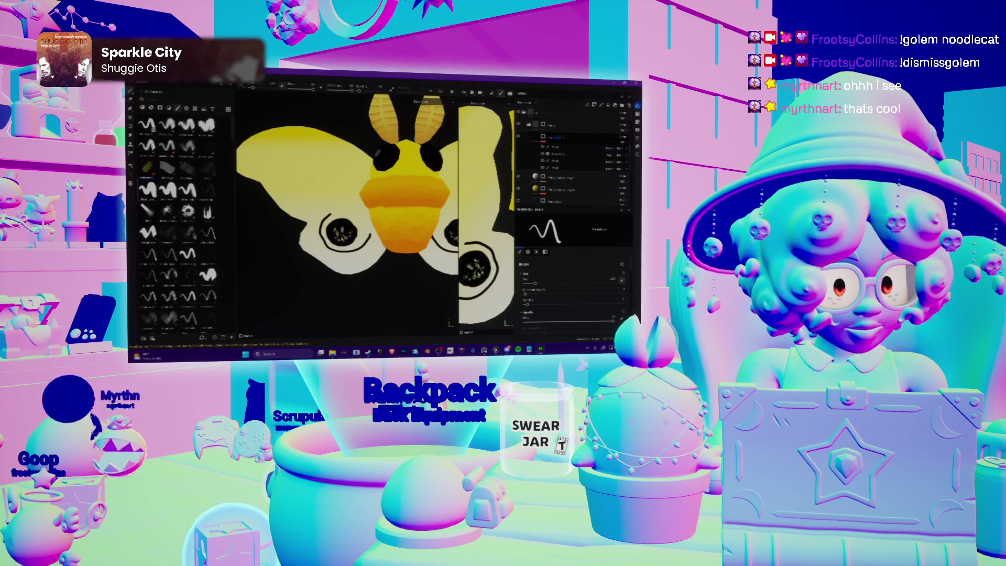
# Expand the layer group, rename the upper layer and move the layer below in the stack.
pyautogui.click(538, 137)
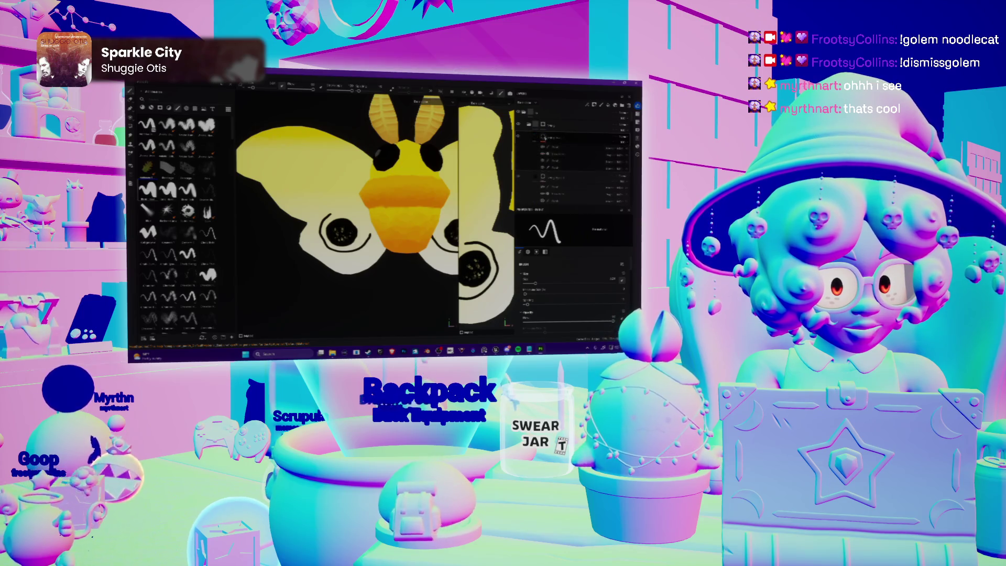
pyautogui.doubleClick(554, 139)
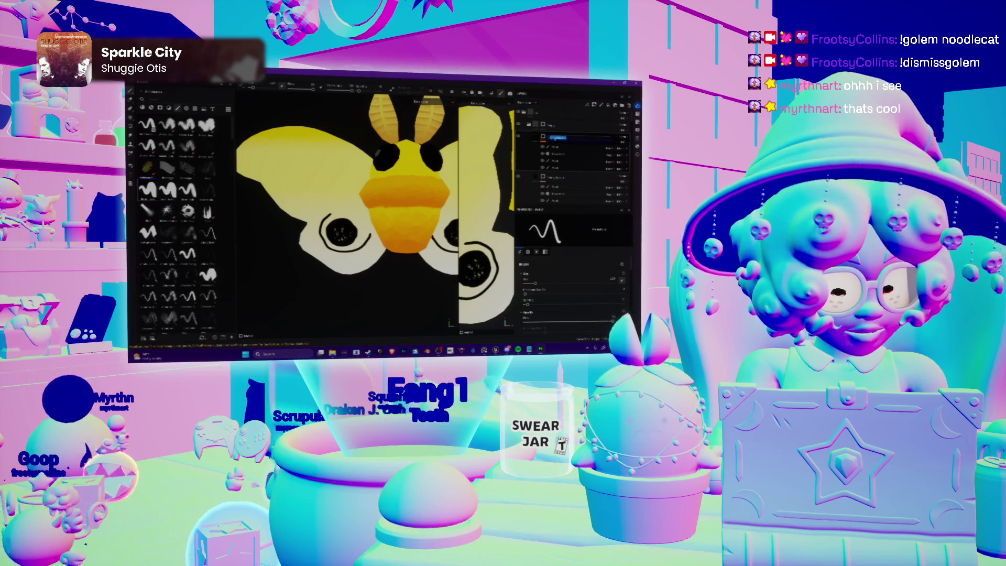
pyautogui.click(565, 148)
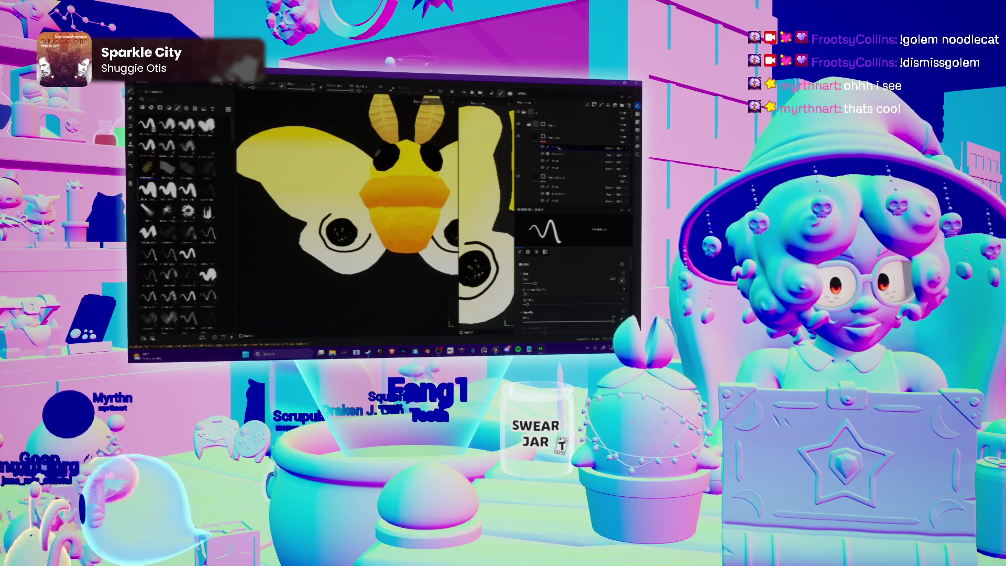
pyautogui.click(559, 149)
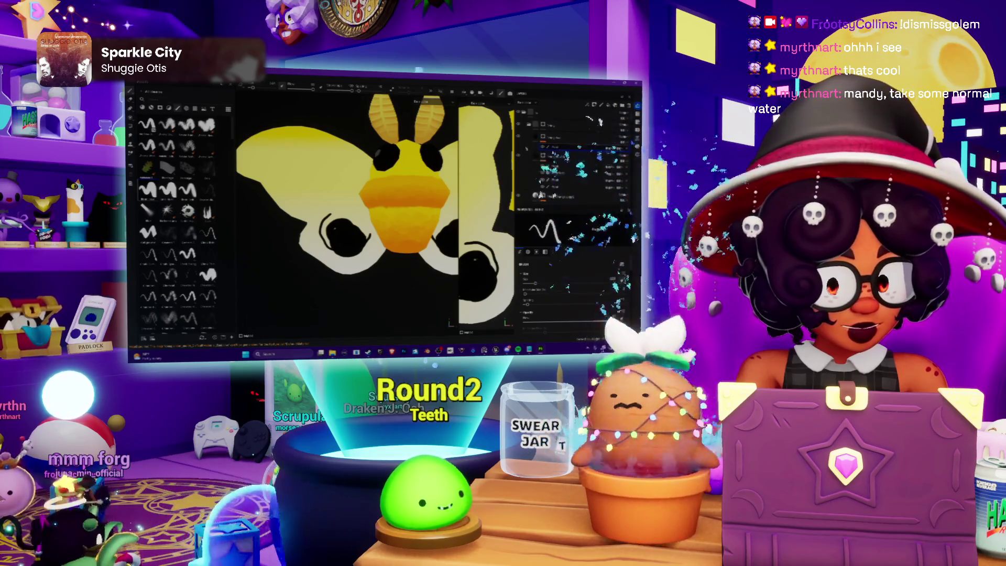
# Undo the eyespot darkening and set up the Fill tool's colour for red.
pyautogui.hotkey('ctrl', 'z')
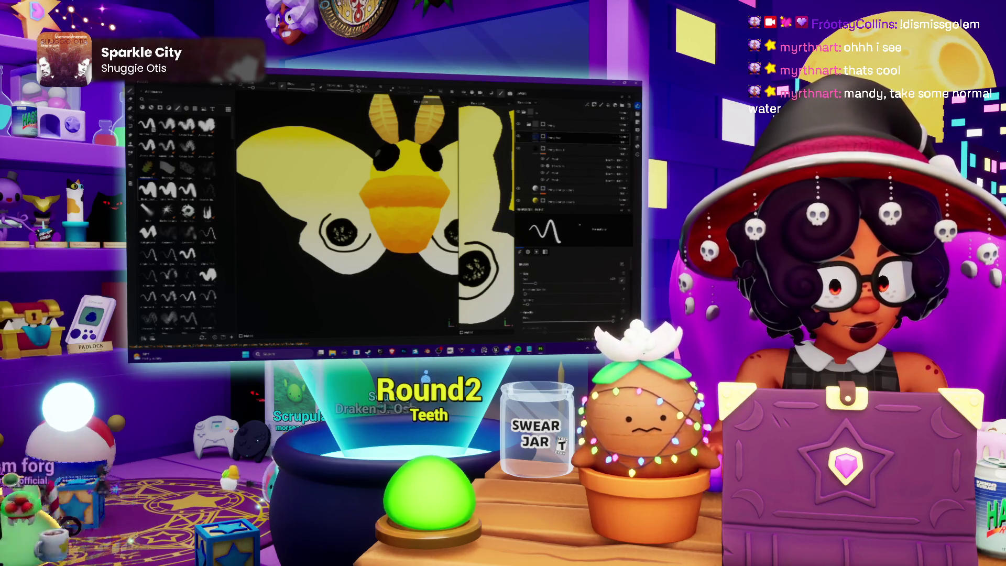
pyautogui.press('g')
pyautogui.click(549, 239)
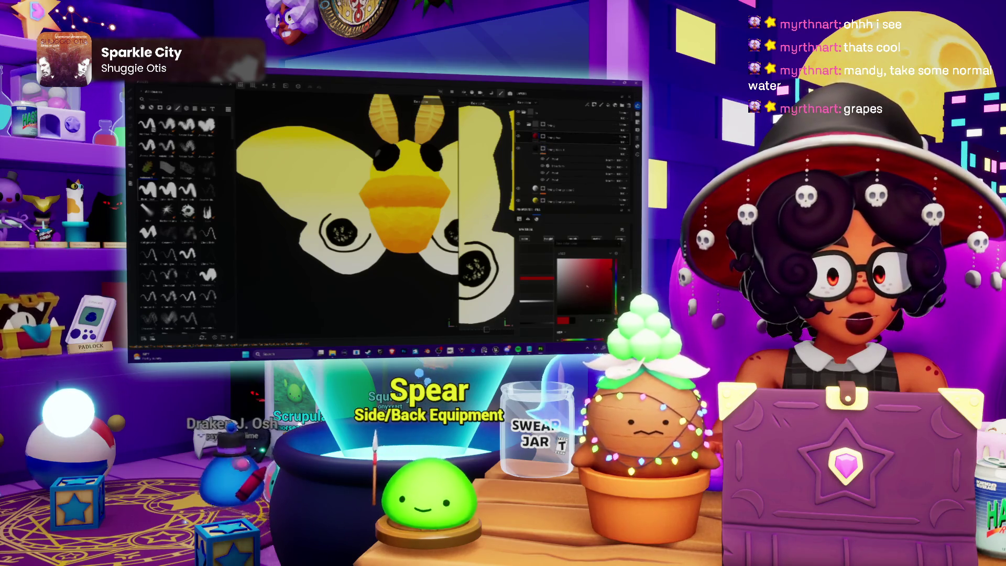
# Choose a warmer deep red and close the colour picker.
pyautogui.click(615, 265)
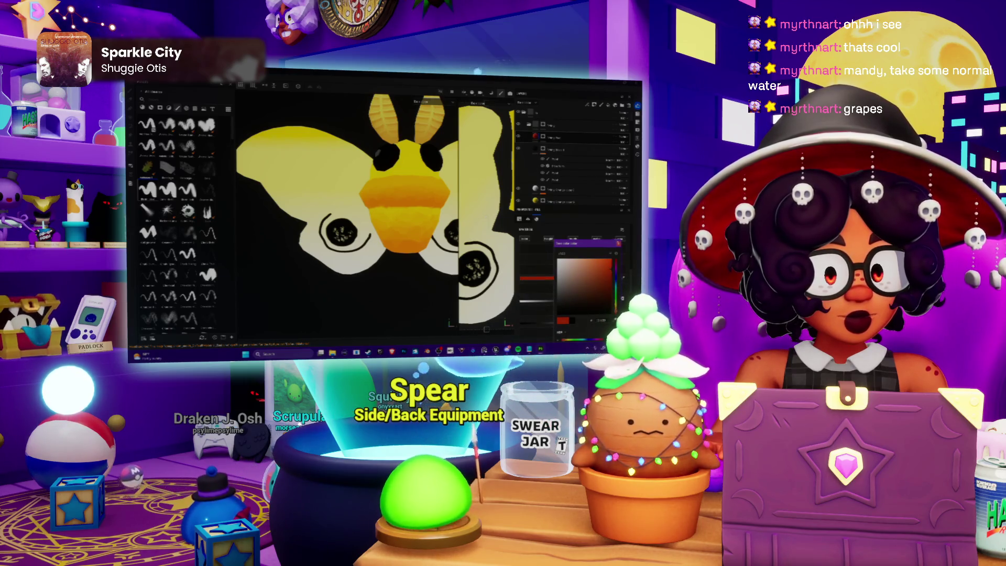
pyautogui.click(556, 137)
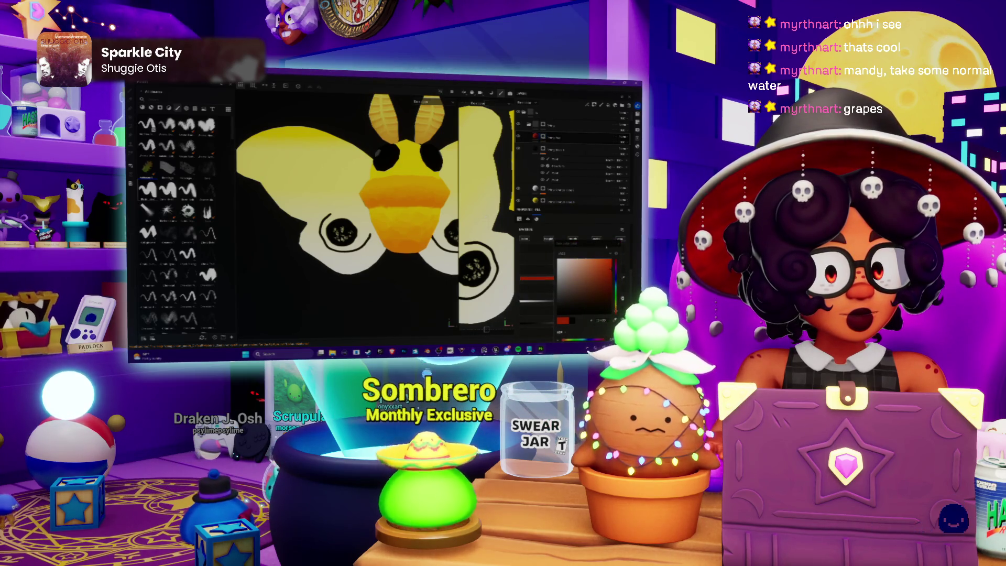
pyautogui.press('Escape')
# Switch to the Paint Brush and select the layer for painting the red bands.
pyautogui.press('b')
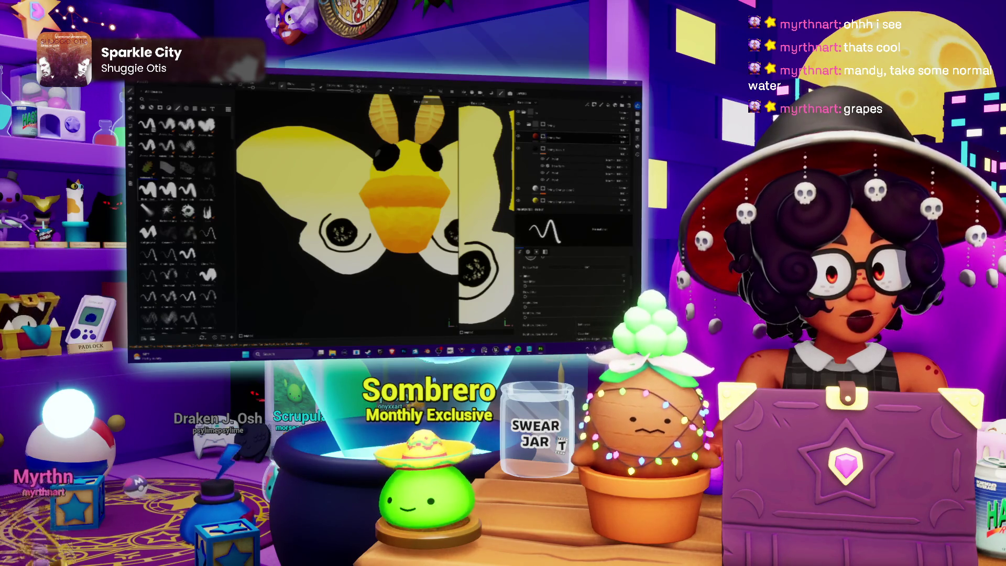
pyautogui.rightClick(540, 136)
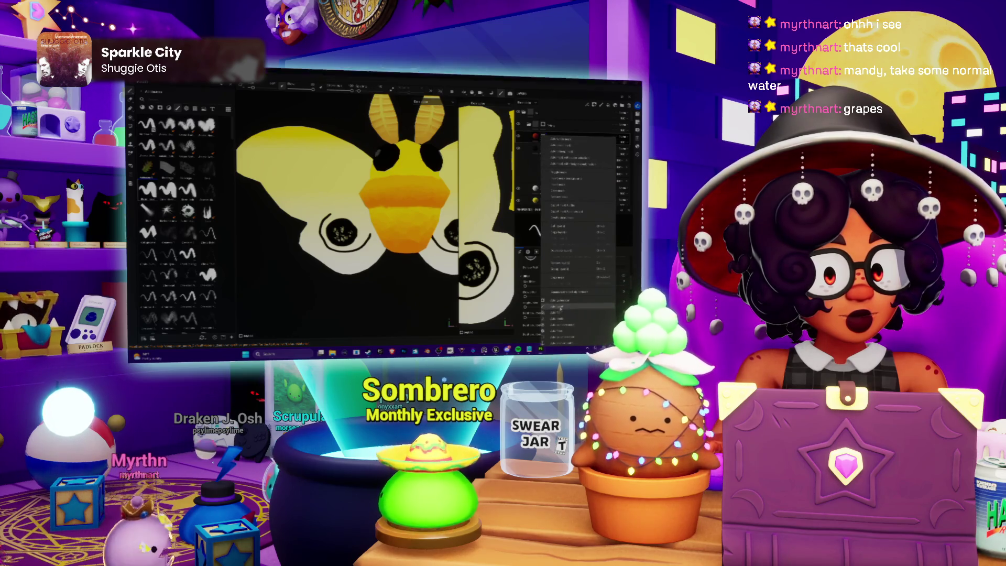
pyautogui.click(576, 157)
pyautogui.click(576, 148)
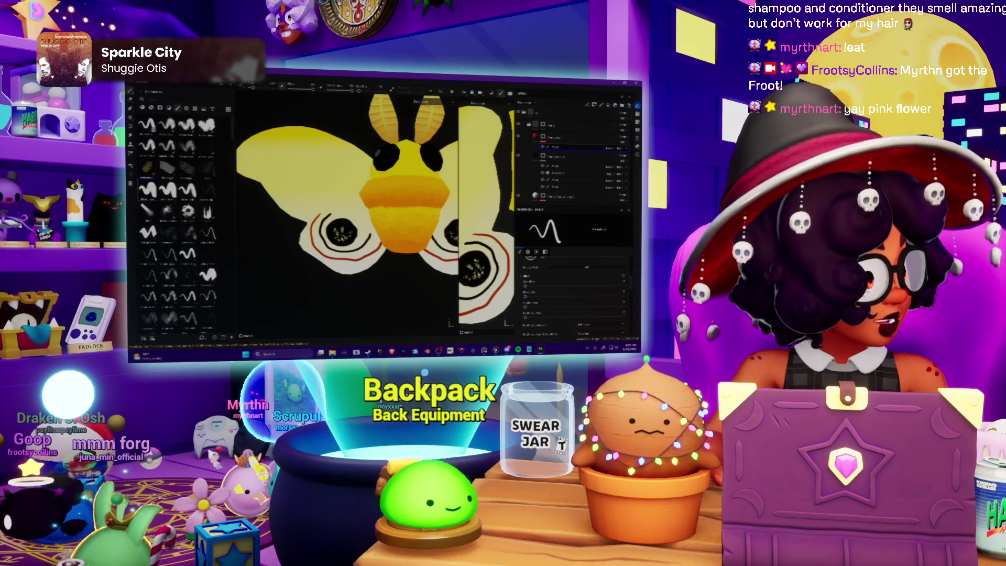
# Paint red rings and bands around the eyespots on both lower wings.
pyautogui.moveTo(618, 210); pyautogui.dragTo(404, 212)
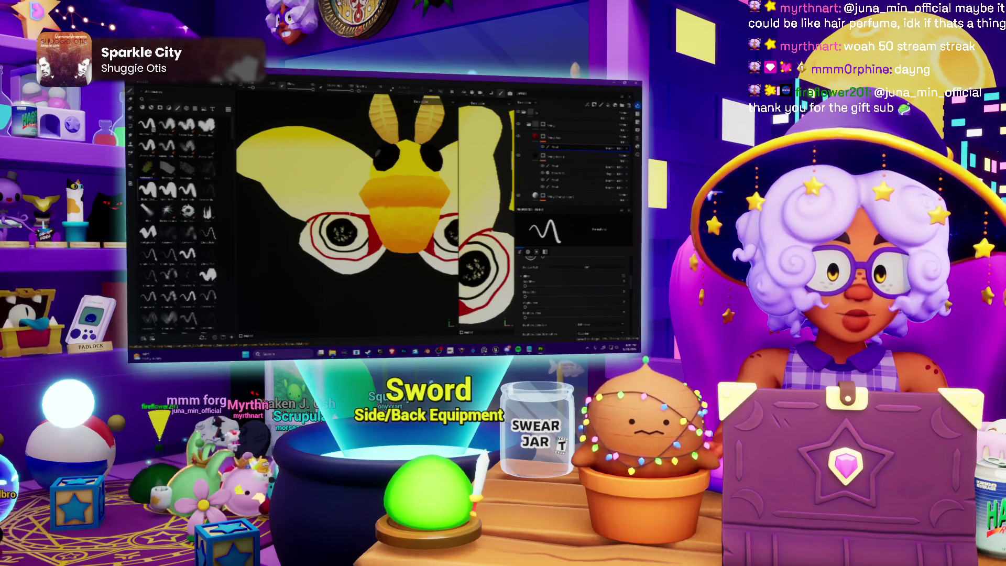
pyautogui.scroll(-5, 346, 210)
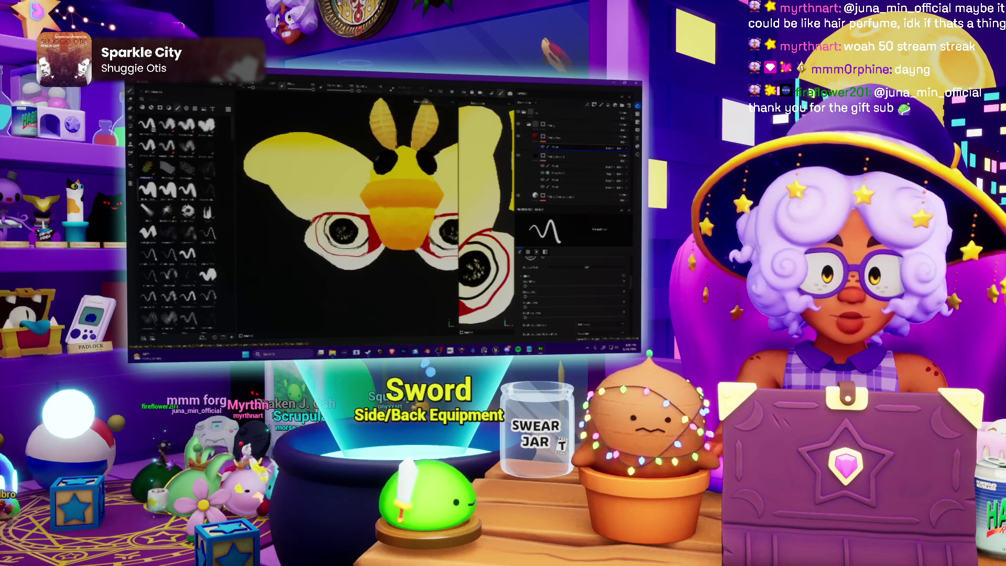
pyautogui.scroll(5, 346, 209)
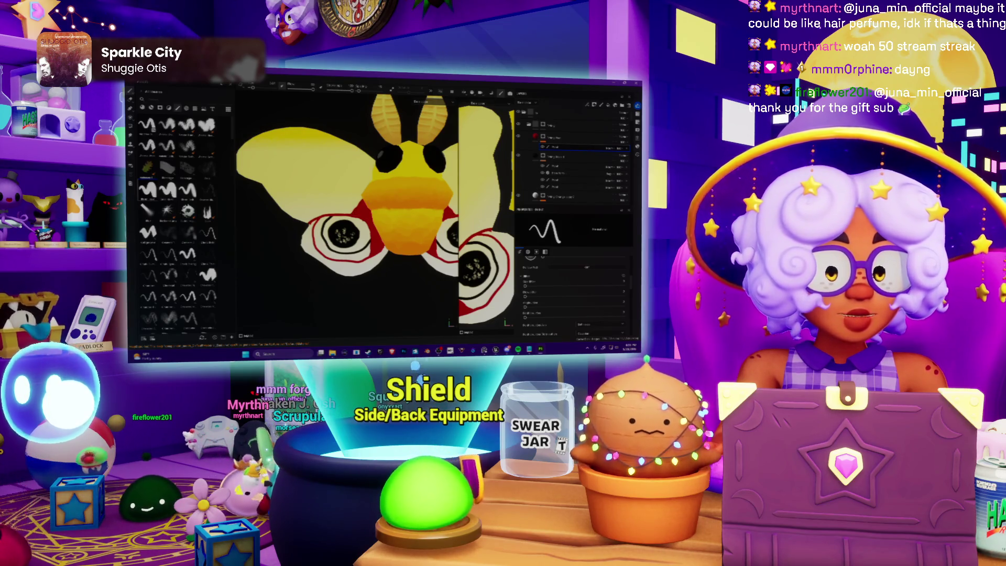
pyautogui.scroll(-5, 346, 210)
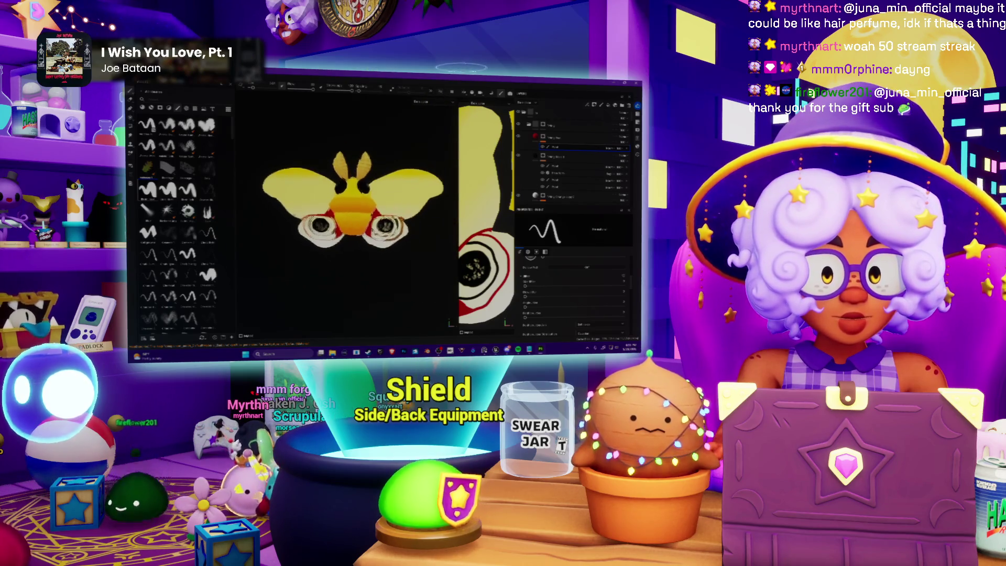
pyautogui.scroll(-3, 486, 215)
pyautogui.scroll(3, 346, 209)
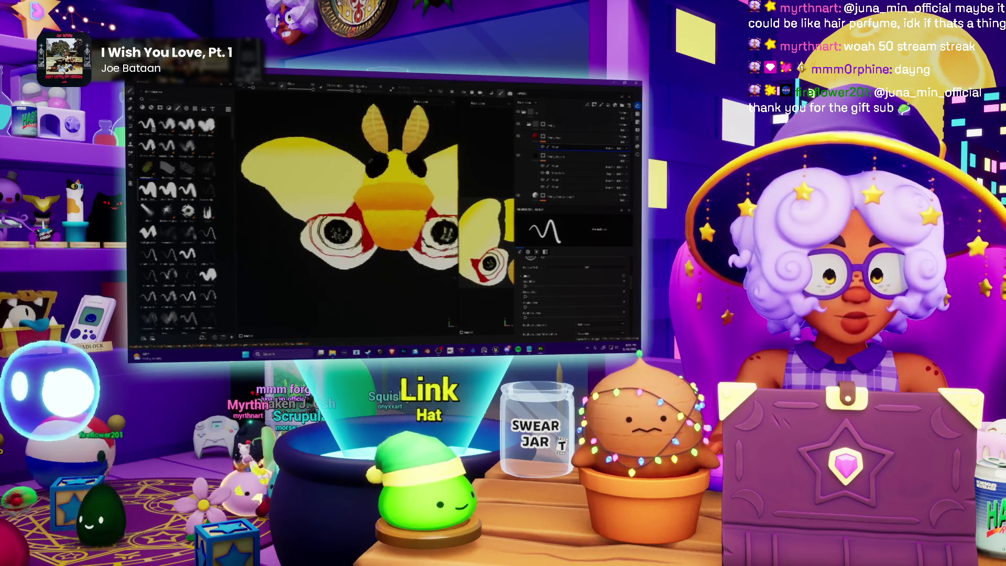
pyautogui.scroll(5, 346, 209)
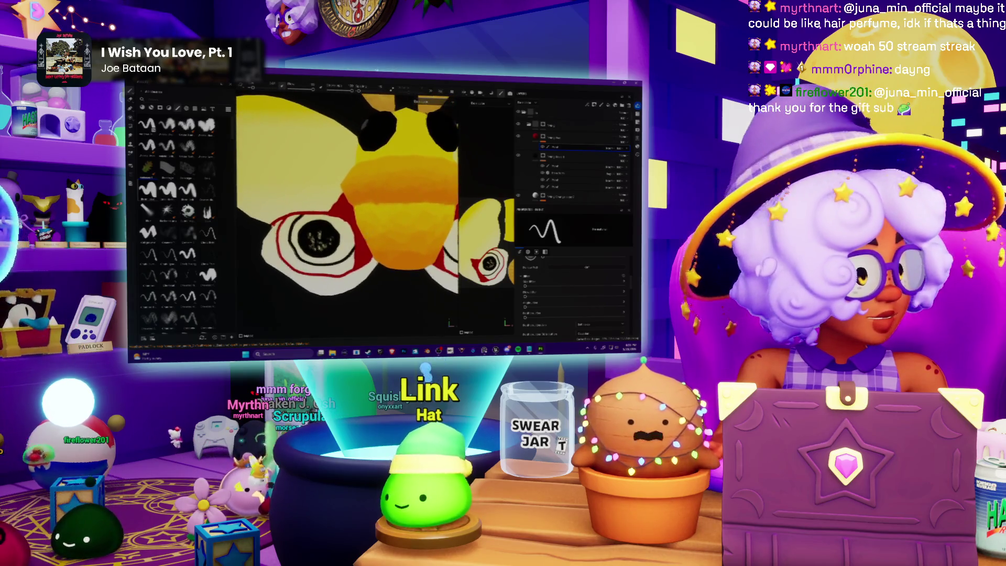
pyautogui.scroll(-5, 345, 209)
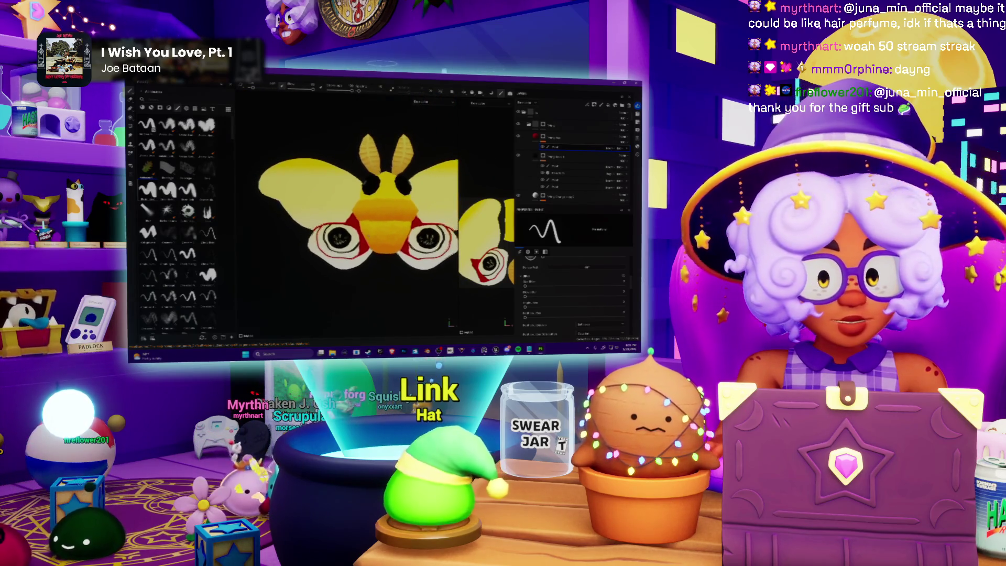
pyautogui.scroll(2, 345, 199)
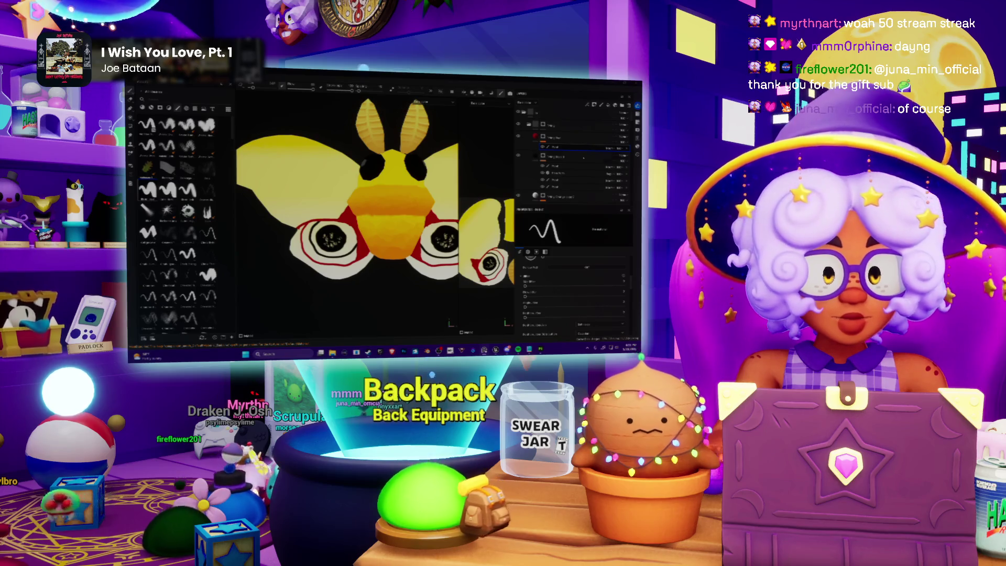
pyautogui.rightClick(552, 148)
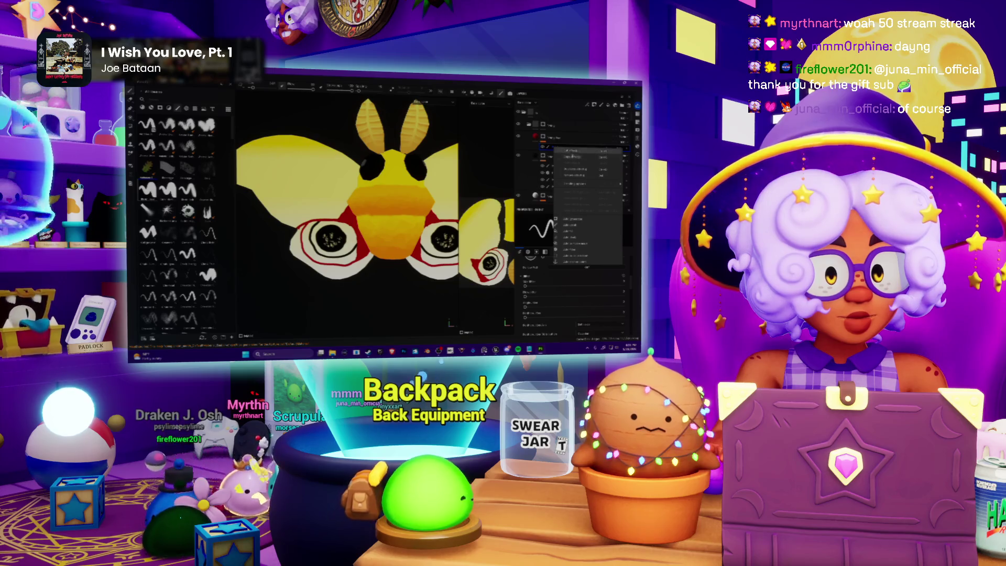
# Hide the red wing markings layer and apply a context-menu layer command to it.
pyautogui.click(572, 154)
pyautogui.rightClick(543, 136)
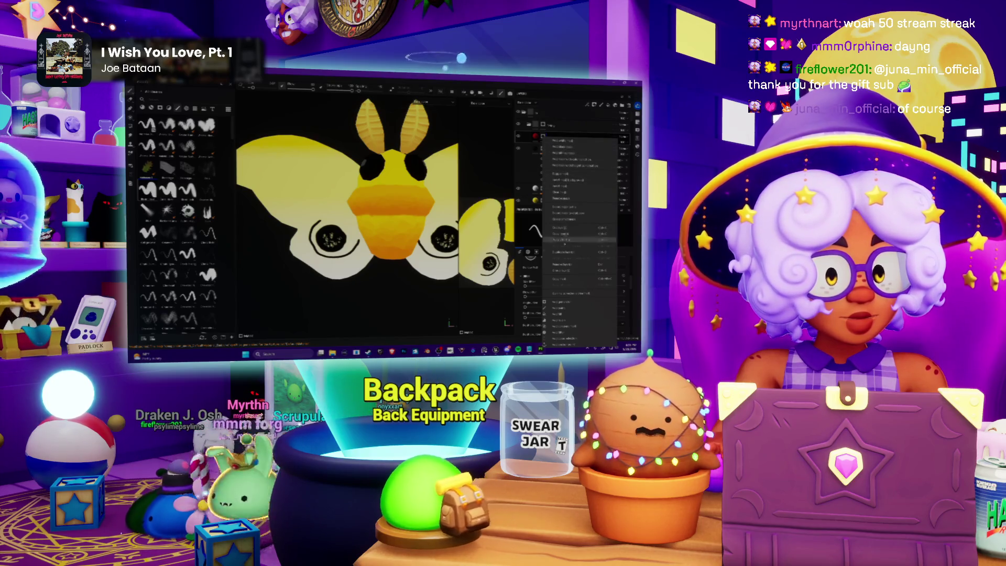
pyautogui.click(565, 264)
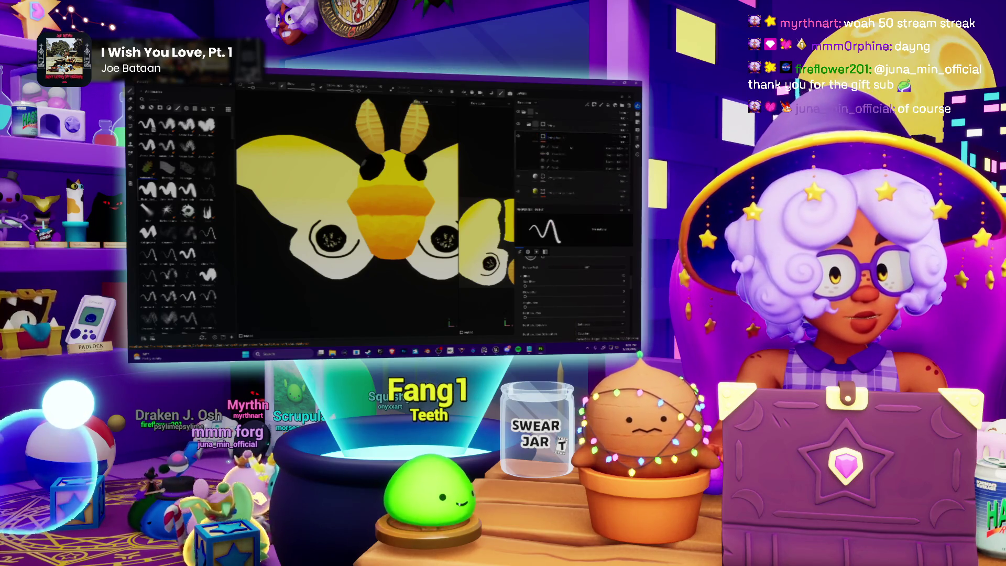
# Make the orange-red moth layers visible in the Layers panel.
pyautogui.scroll(-5, 563, 154)
pyautogui.click(558, 167)
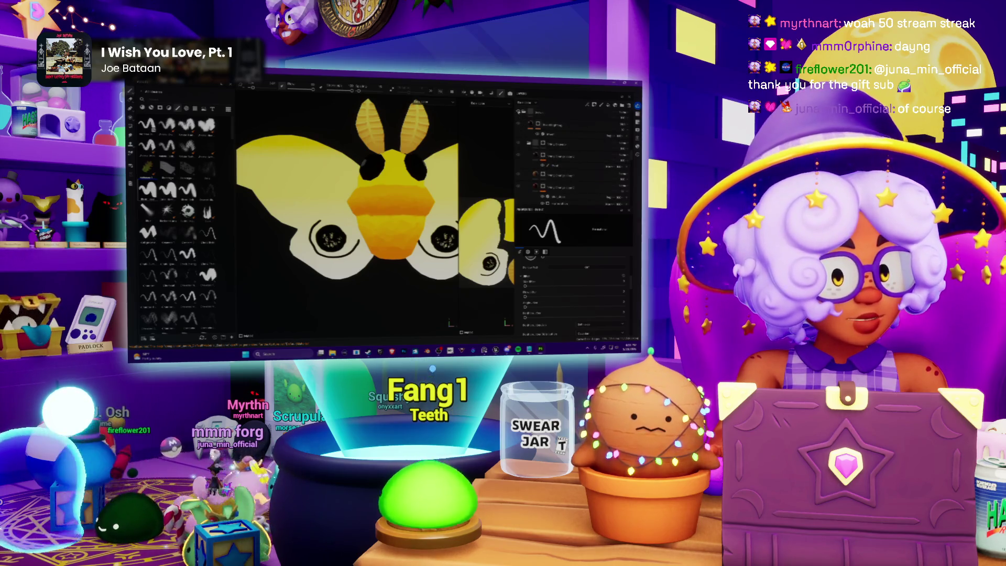
pyautogui.scroll(-3, 534, 137)
pyautogui.scroll(3, 534, 137)
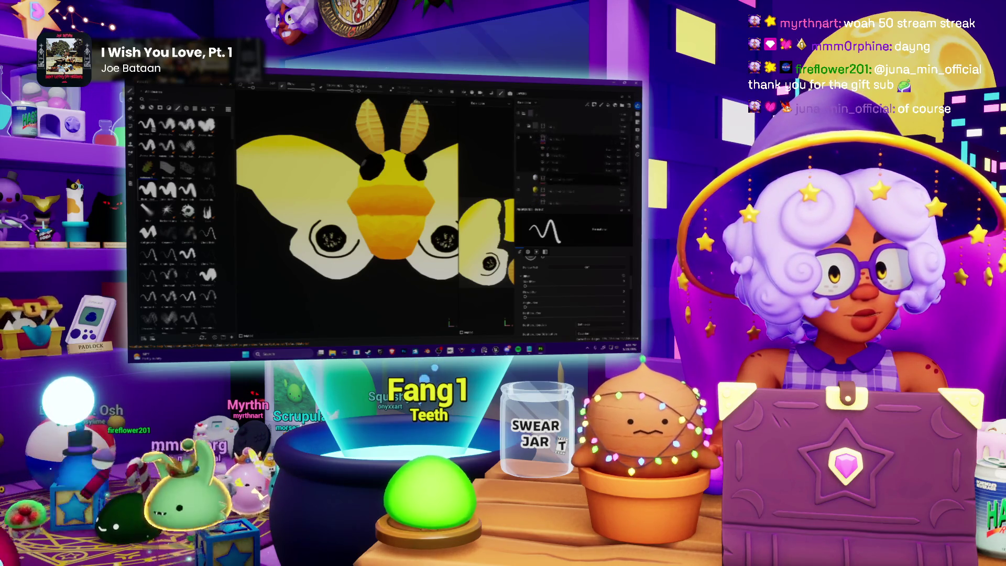
pyautogui.click(519, 116)
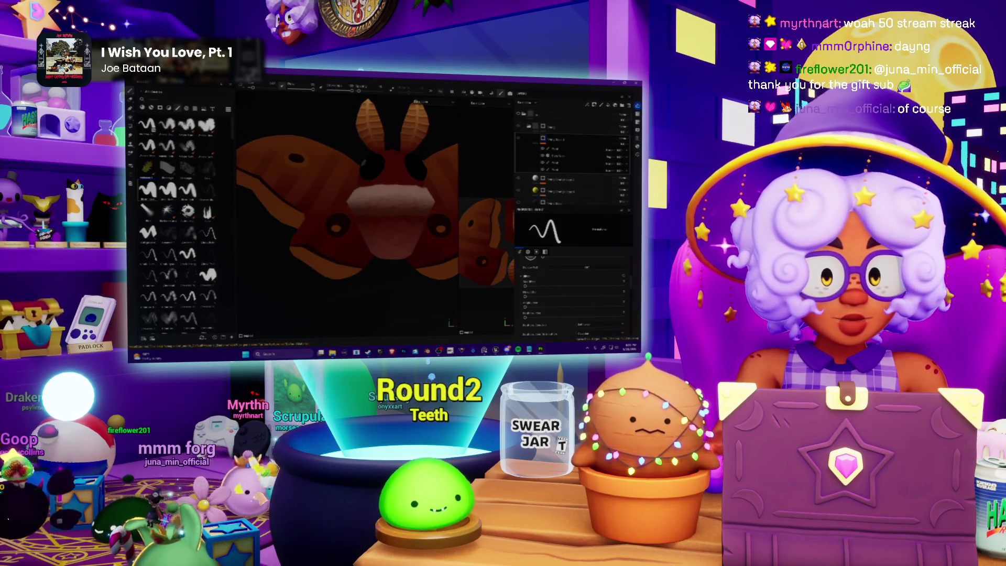
# Scroll down the Layers panel and select a layer in the moth's stack.
pyautogui.scroll(-3, 564, 170)
pyautogui.scroll(-3, 564, 170)
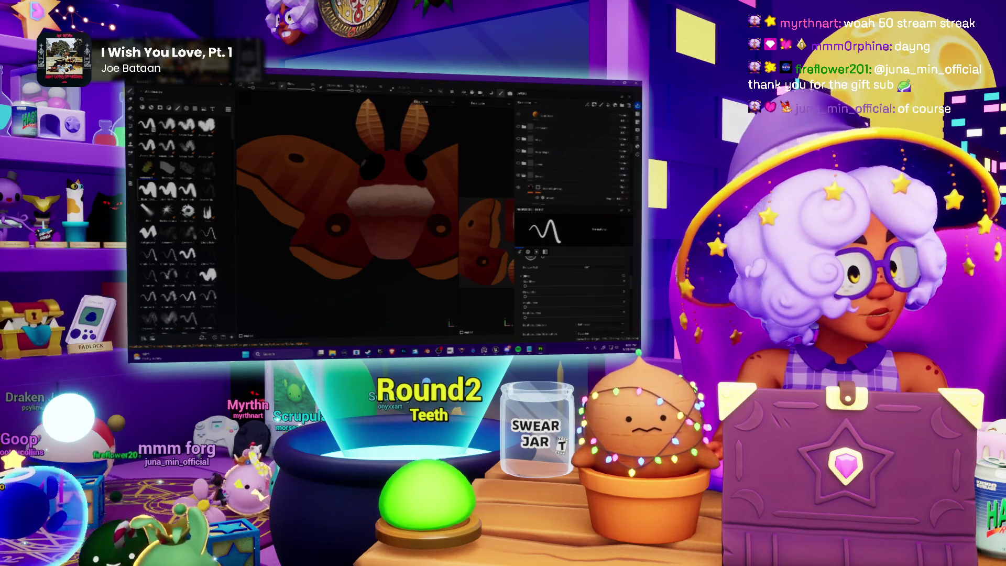
pyautogui.scroll(-3, 549, 158)
pyautogui.scroll(-3, 548, 158)
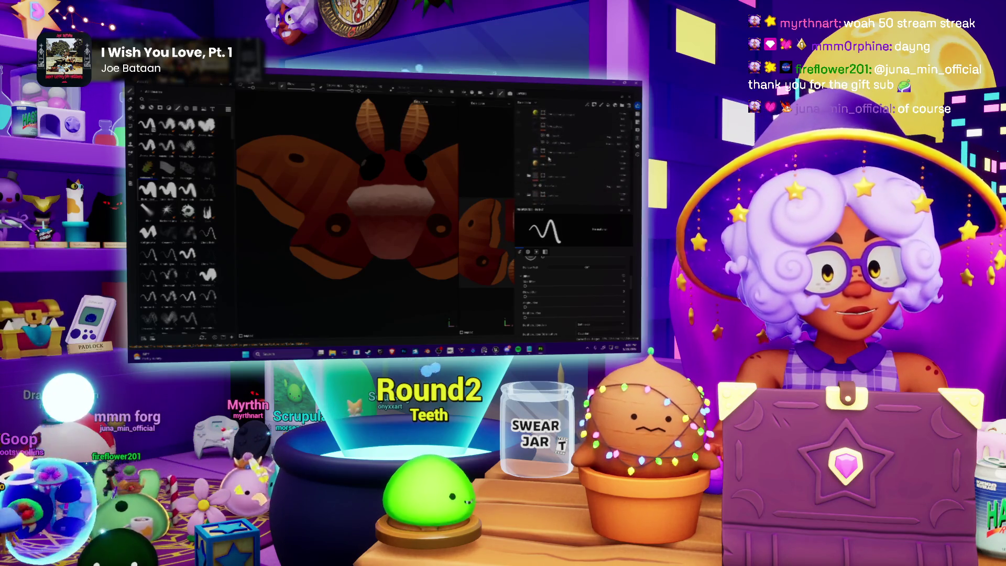
pyautogui.scroll(-3, 520, 157)
pyautogui.scroll(-3, 520, 145)
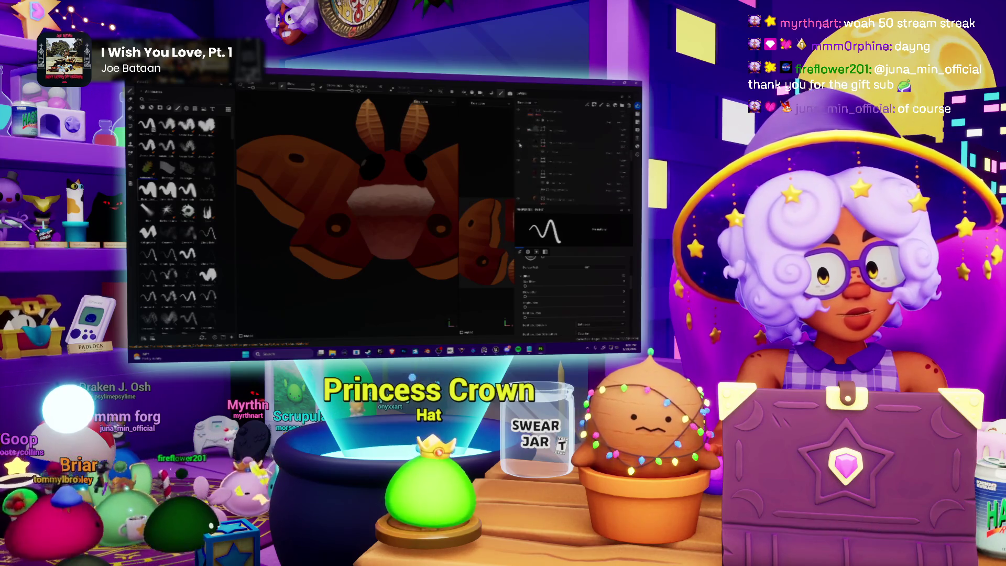
pyautogui.scroll(-3, 520, 145)
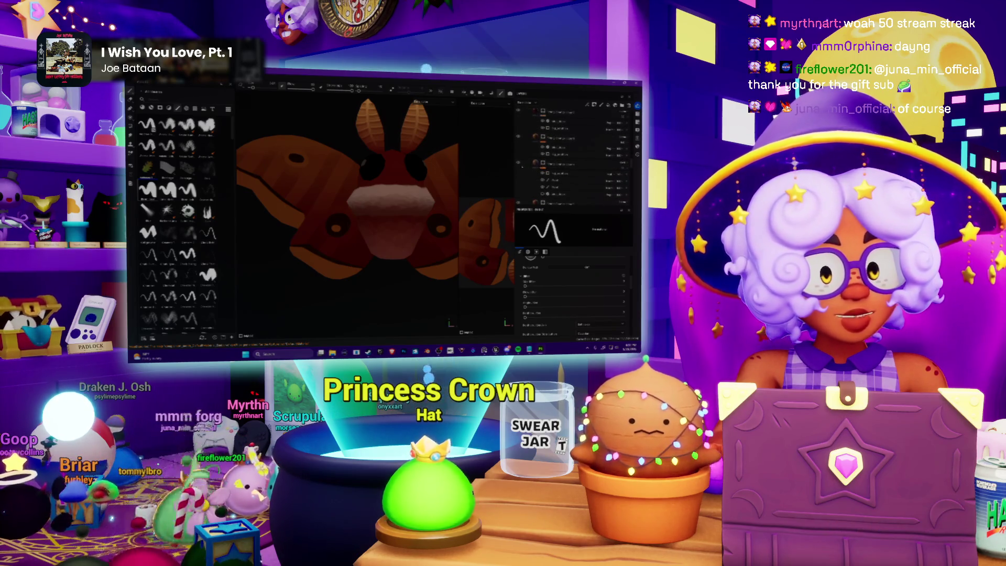
pyautogui.scroll(-3, 519, 178)
pyautogui.scroll(-3, 522, 178)
pyautogui.scroll(-3, 518, 157)
pyautogui.scroll(-3, 573, 157)
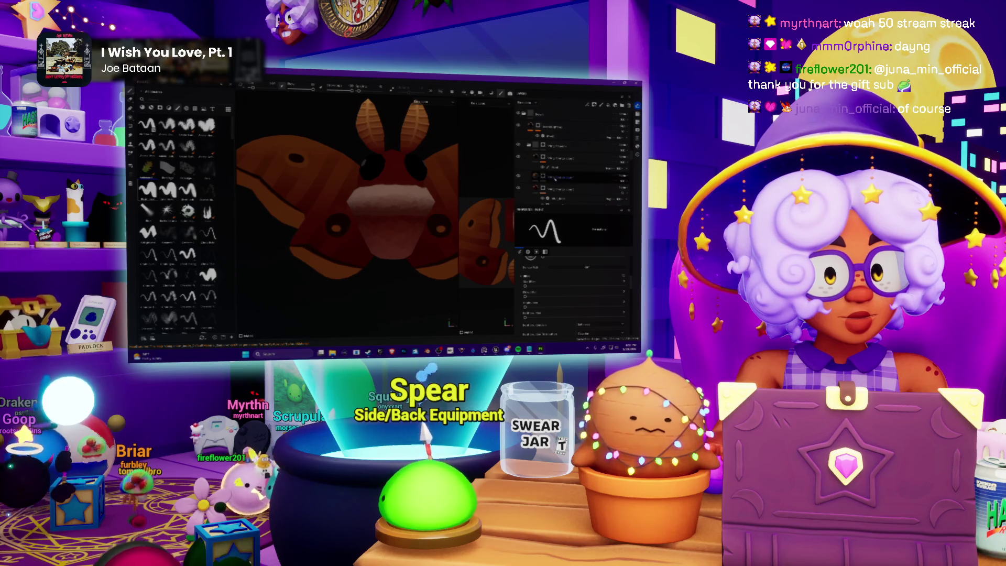
pyautogui.click(559, 158)
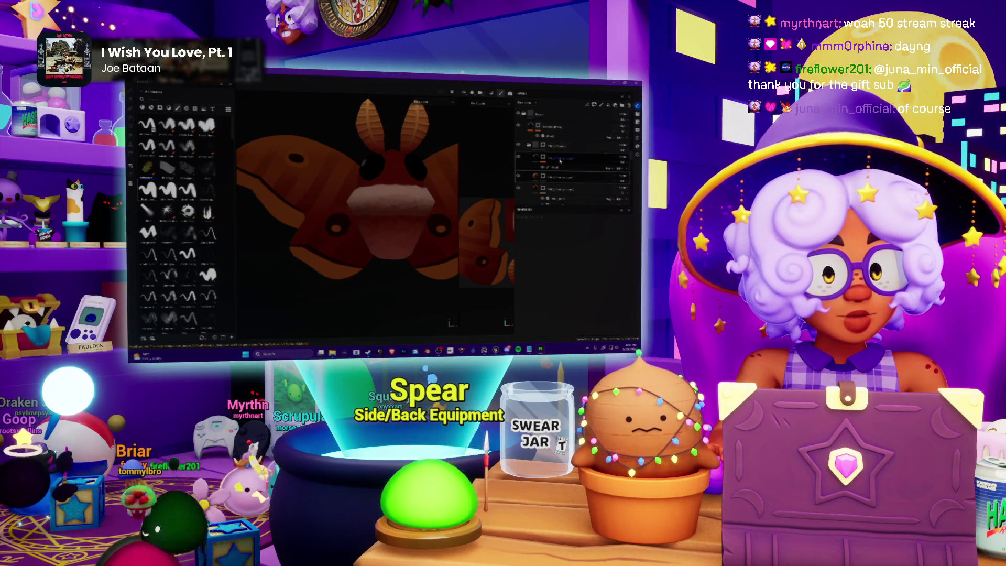
# Expand the layer group and hide the orange-red layers, restoring the yellow-and-white moth.
pyautogui.click(560, 161)
pyautogui.scroll(-2, 559, 161)
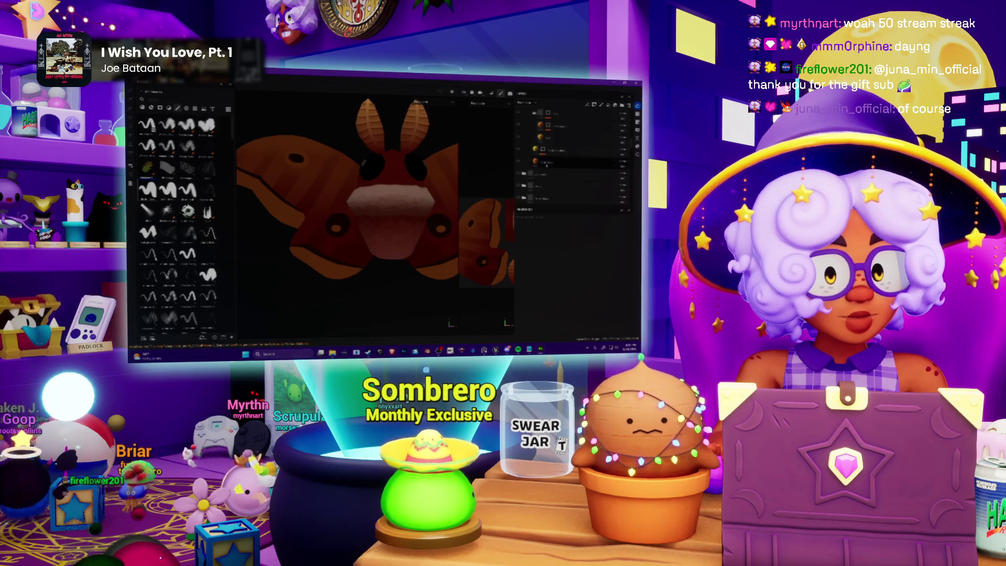
pyautogui.scroll(-2, 524, 177)
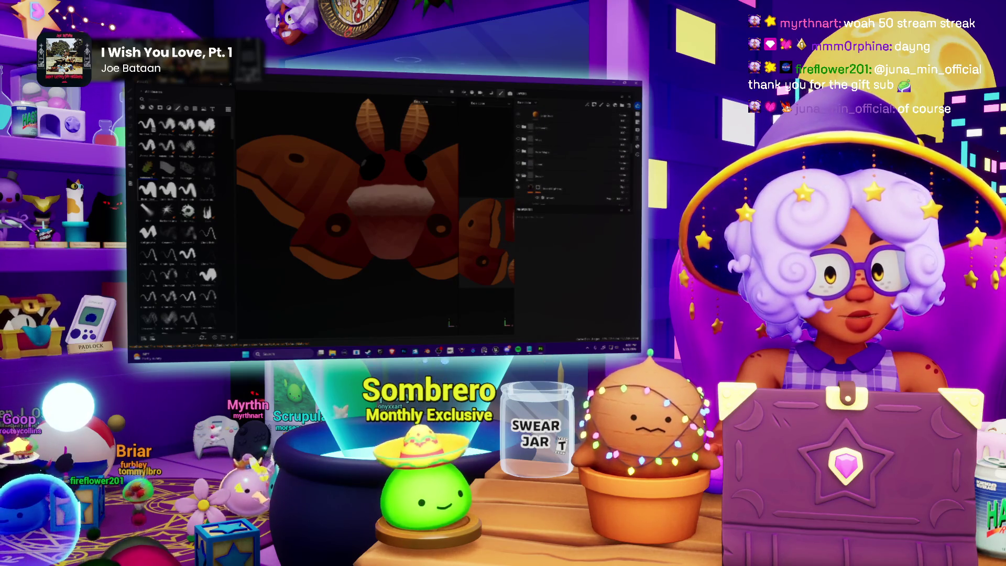
pyautogui.click(518, 176)
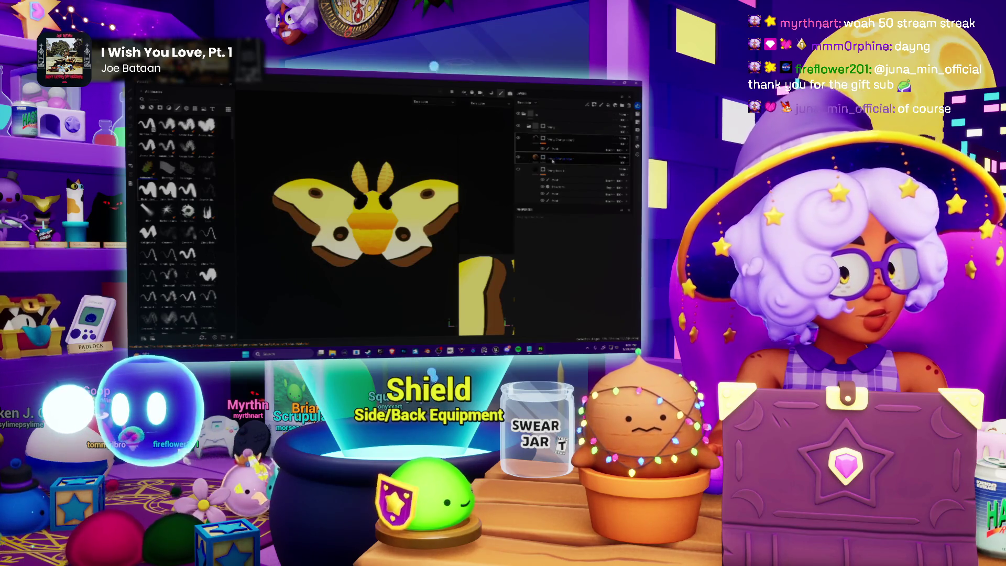
# Select a moth layer and apply a command from its Layers context menu.
pyautogui.click(552, 159)
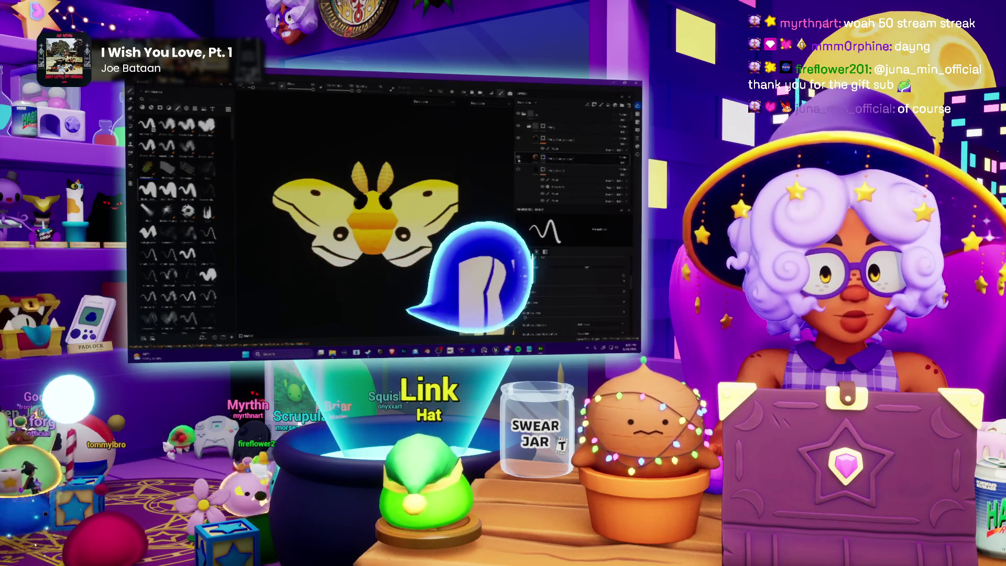
pyautogui.rightClick(543, 158)
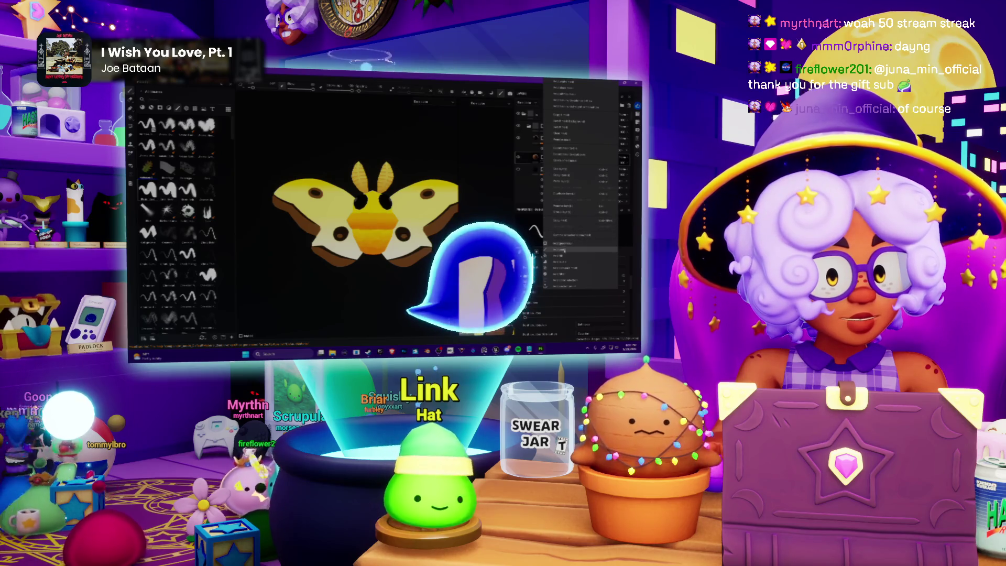
pyautogui.click(565, 235)
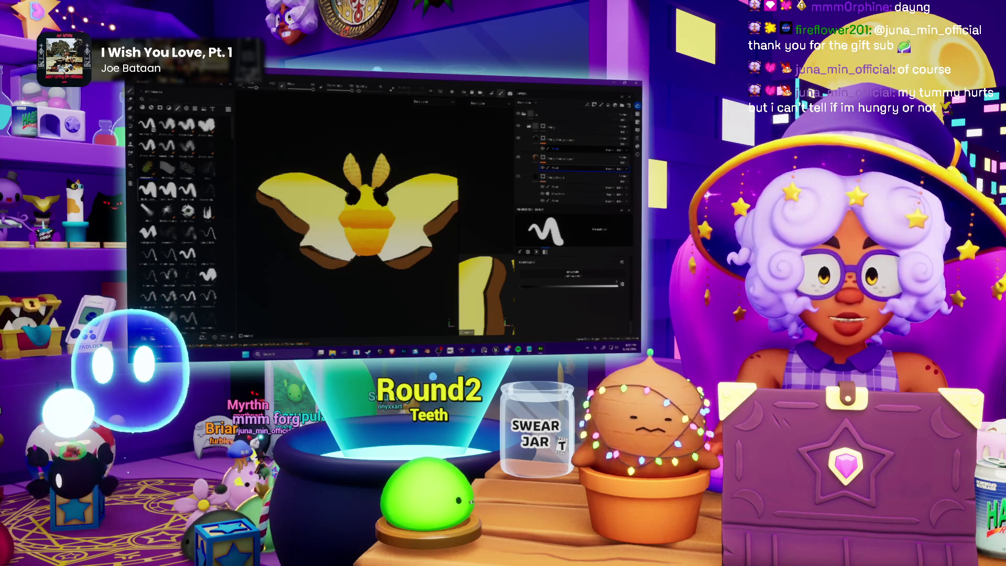
# Zoom in close on the moth's head, antennae and orange body.
pyautogui.scroll(3, 449, 246)
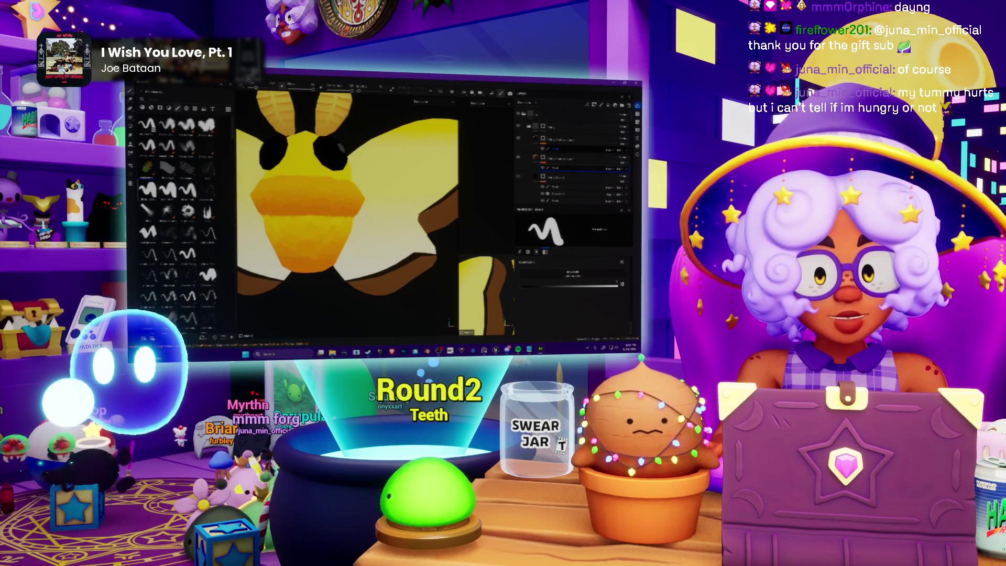
pyautogui.scroll(-1, 347, 193)
pyautogui.scroll(1, 344, 152)
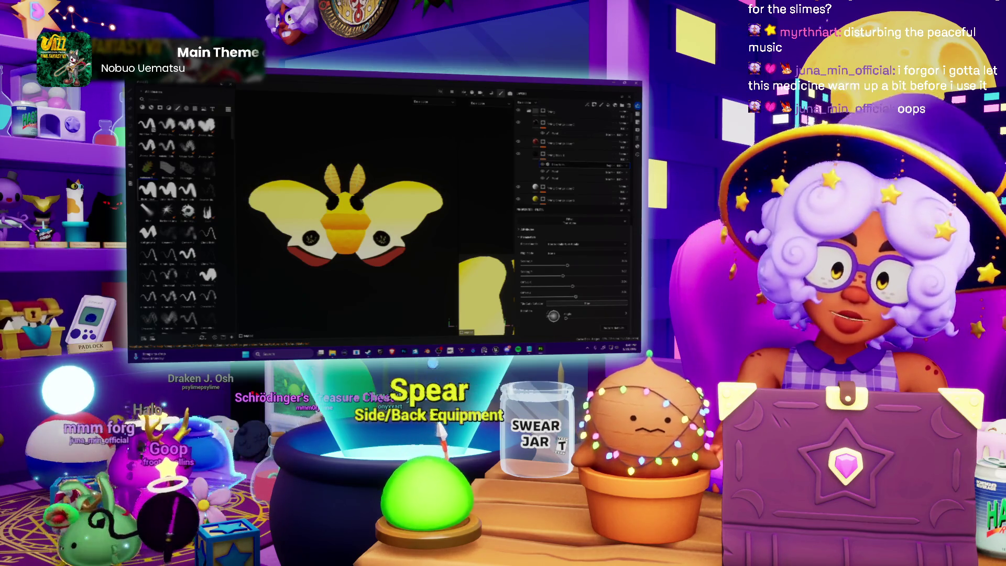
# Zoom in on the finished moth with its dark eyespots and red lower bands.
pyautogui.scroll(3, 346, 214)
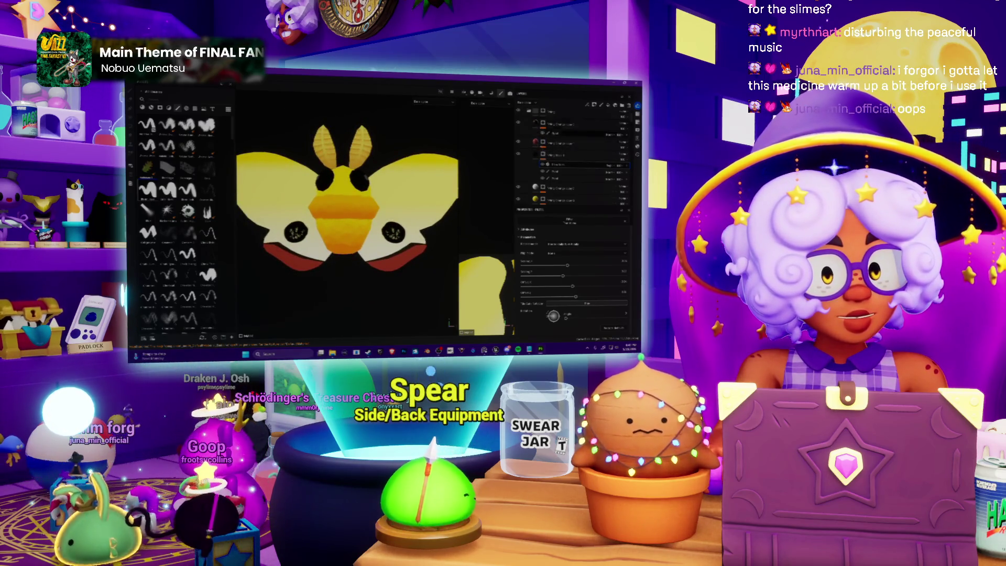
# Select the Paint Brush and zoom in on the eyespots for detailing.
pyautogui.press('b')
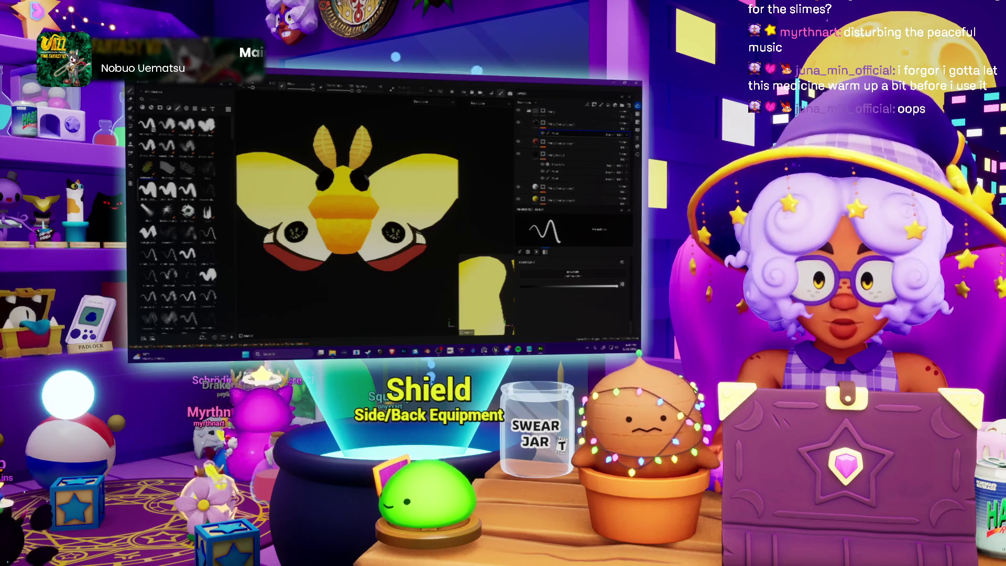
pyautogui.scroll(1, 346, 204)
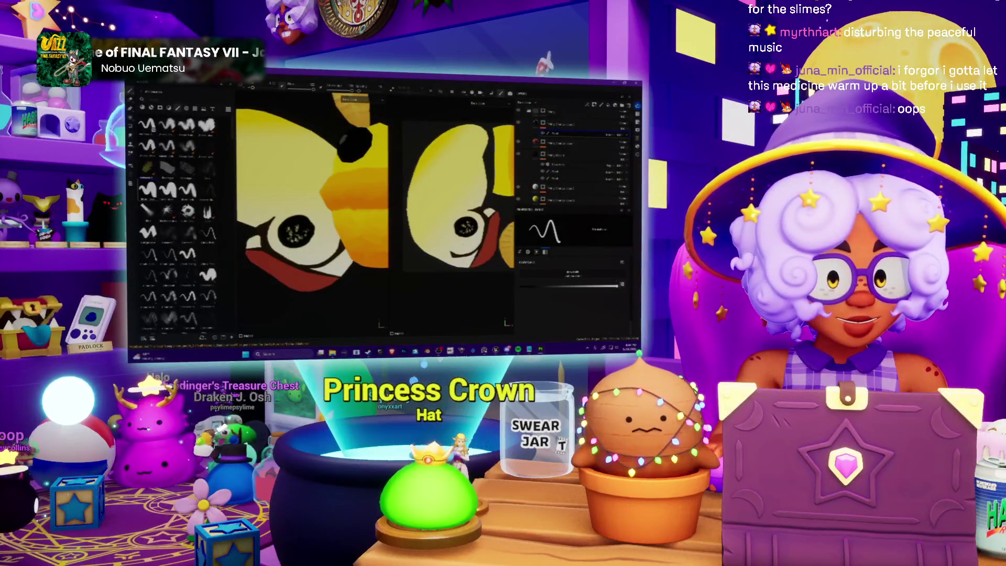
# Zoom in on the eyespot and paint fine yellow speckles into its dark centre.
pyautogui.scroll(5, 478, 253)
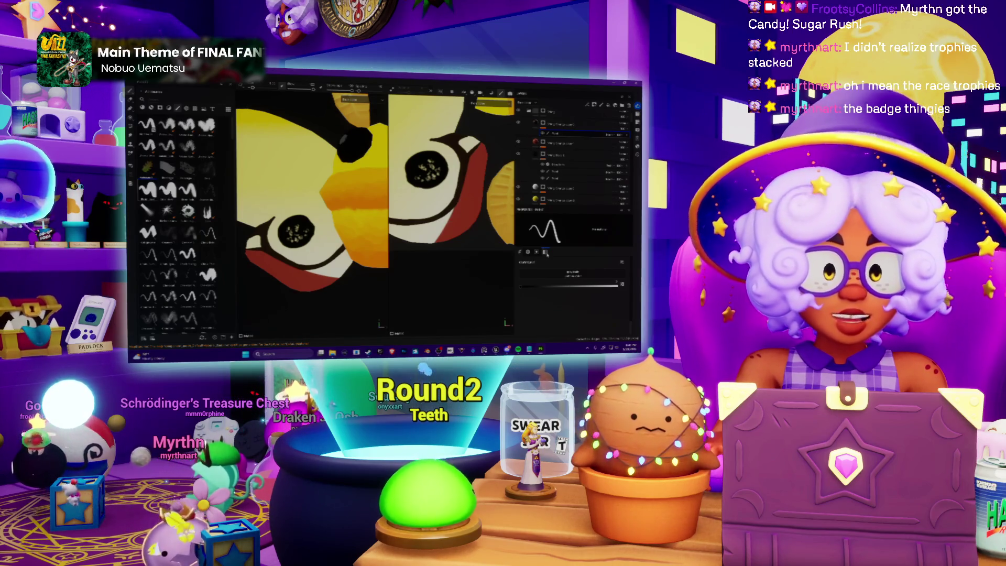
pyautogui.scroll(3, 478, 131)
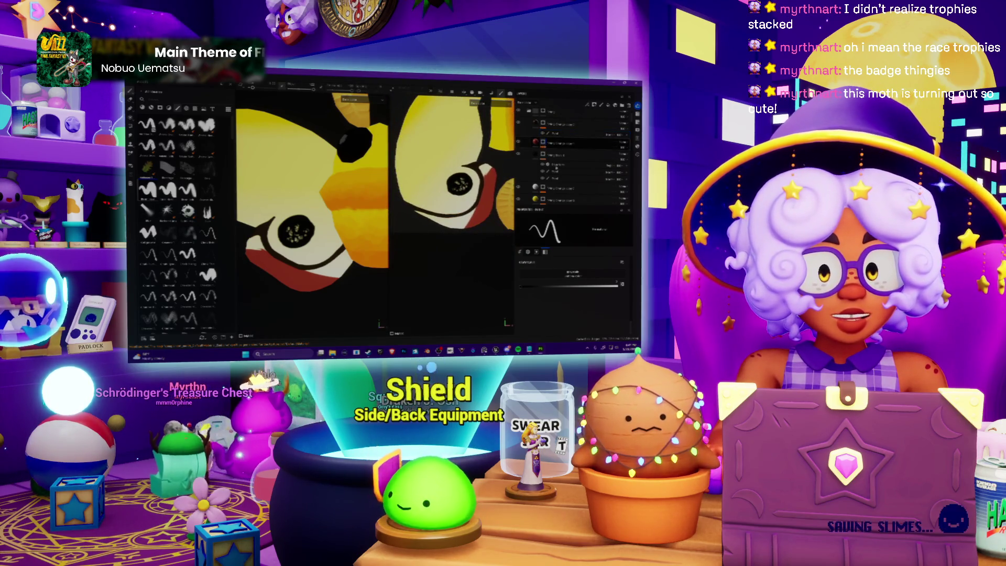
# Remove one layer from the stack, compare with the moth reference photos, then return to the eyespot.
pyautogui.click(556, 152)
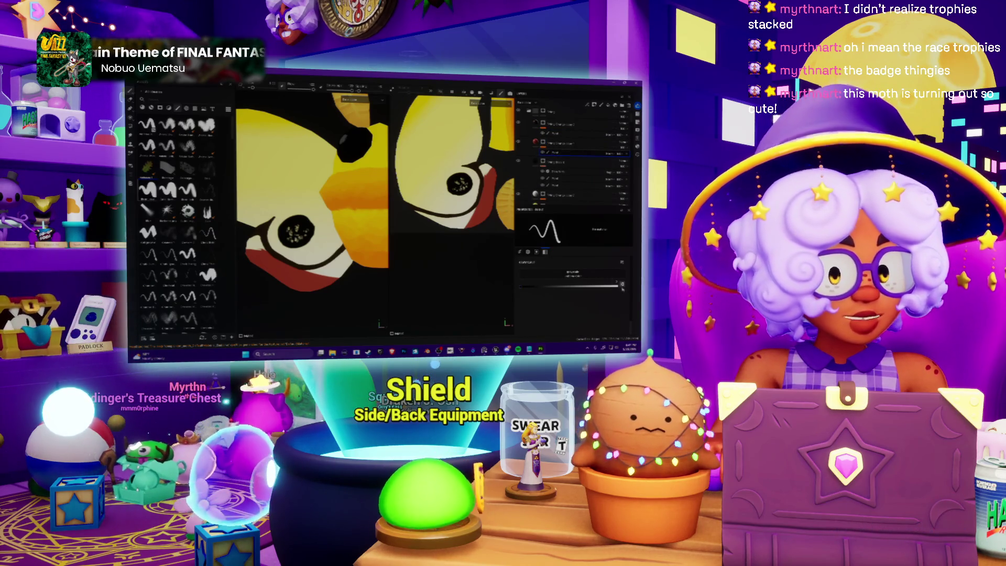
pyautogui.scroll(-3, 454, 162)
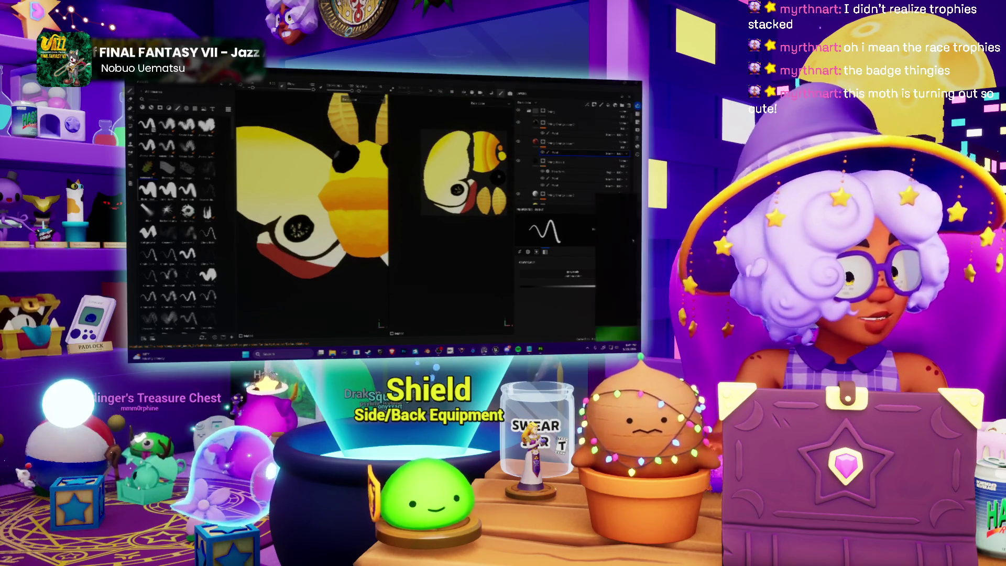
pyautogui.hotkey('alt', 'Tab')
pyautogui.moveTo(296, 192); pyautogui.dragTo(377, 183)
pyautogui.scroll(-2, 382, 179)
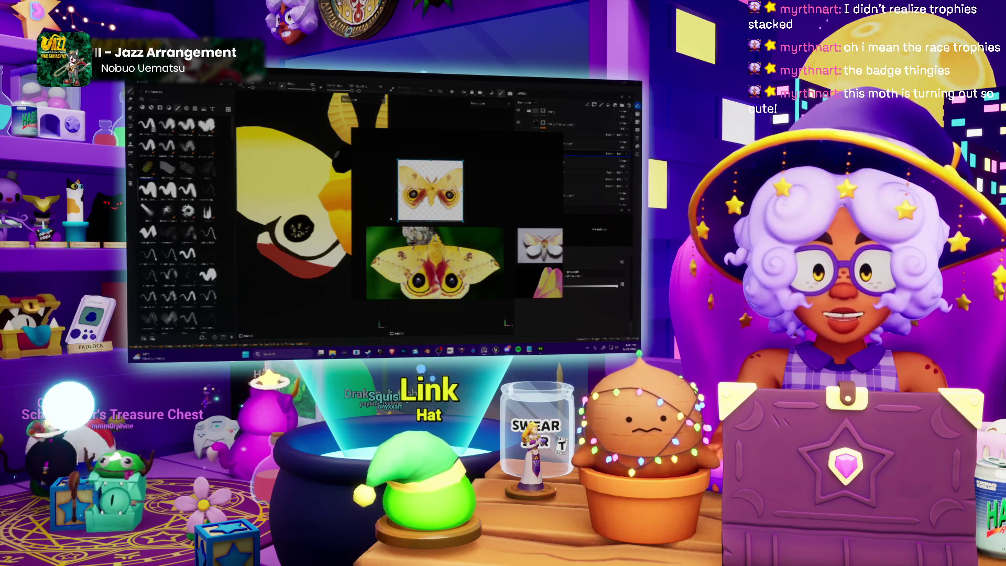
pyautogui.hotkey('alt', 'Tab')
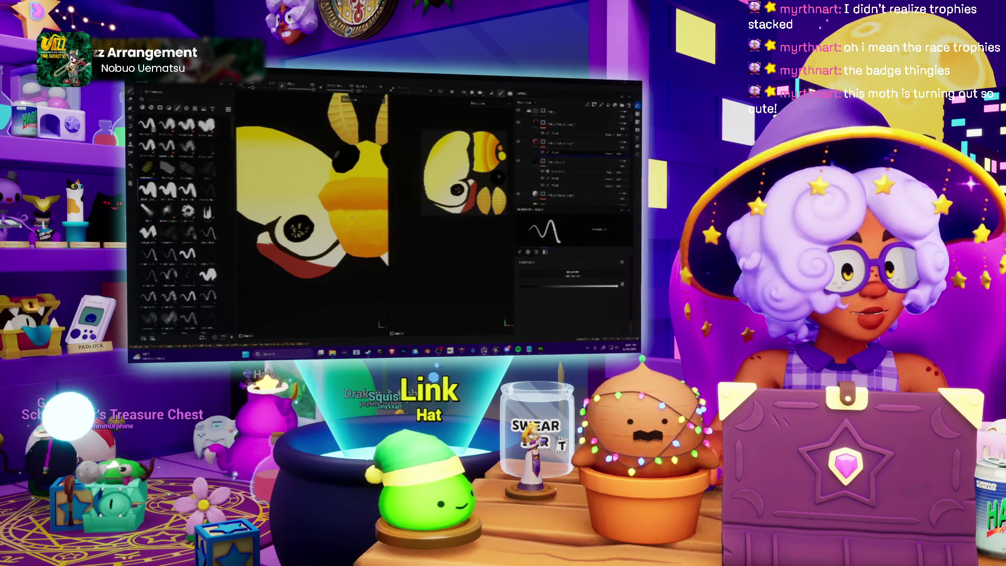
pyautogui.scroll(5, 351, 218)
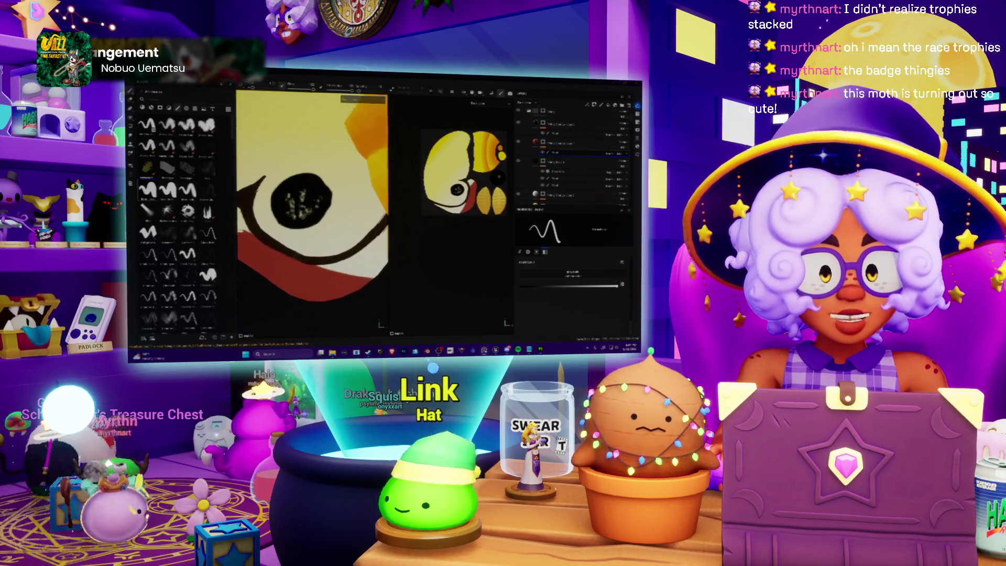
# Undo the stray white streaks in the red band and check the result against the reference photo.
pyautogui.moveTo(327, 201); pyautogui.dragTo(356, 210)
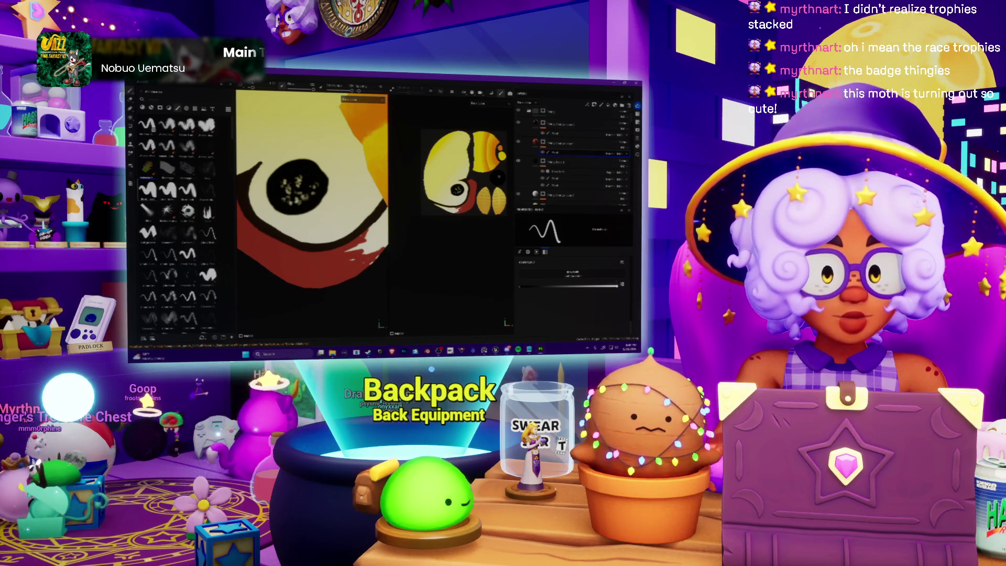
pyautogui.scroll(6, 453, 178)
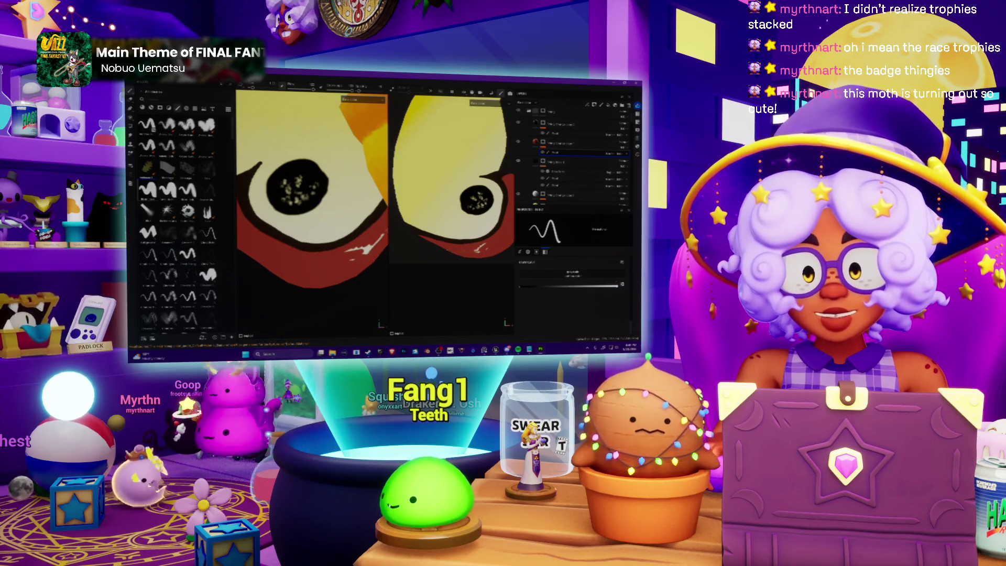
pyautogui.hotkey('ctrl', 'z')
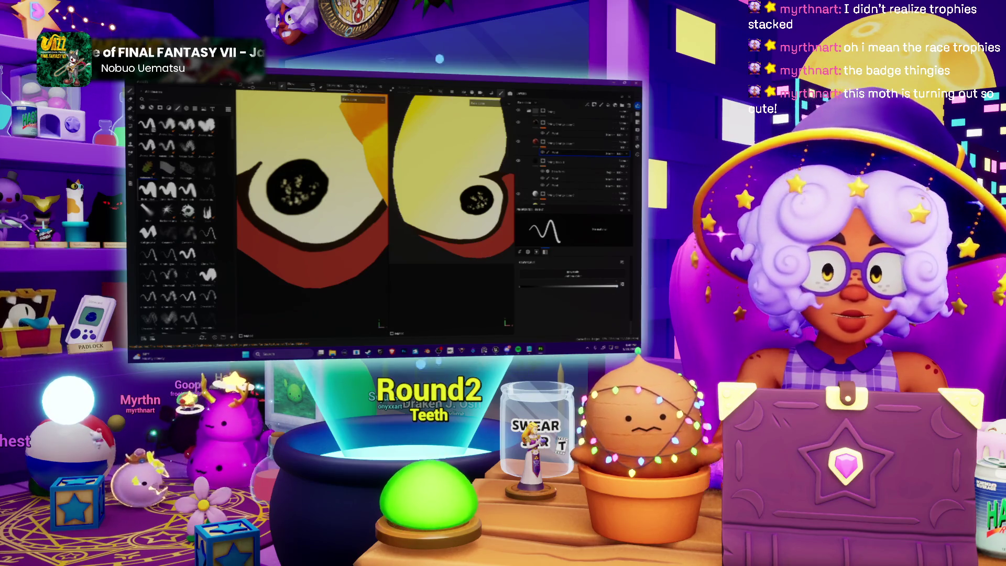
pyautogui.scroll(-10, 312, 209)
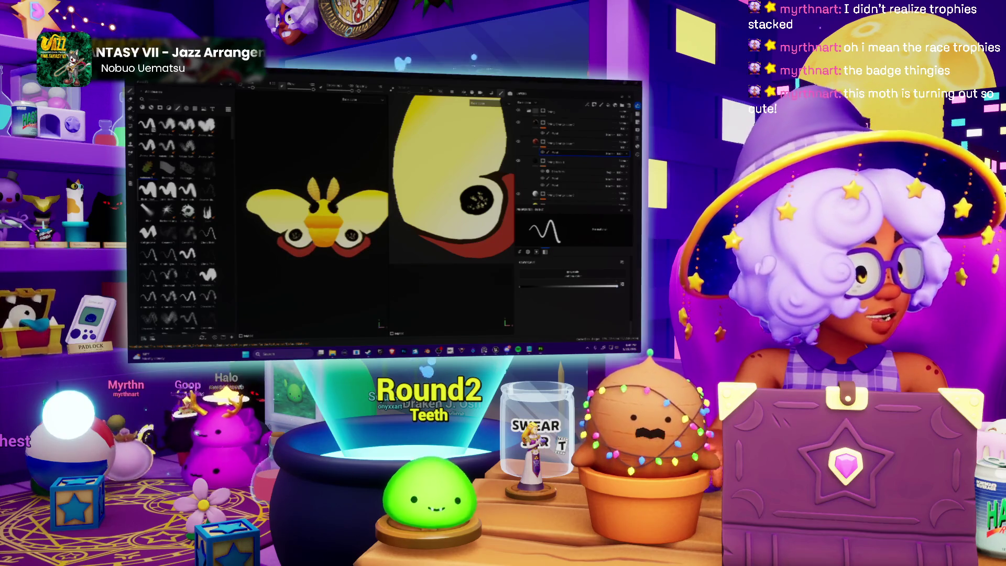
pyautogui.hotkey('alt', 'Tab')
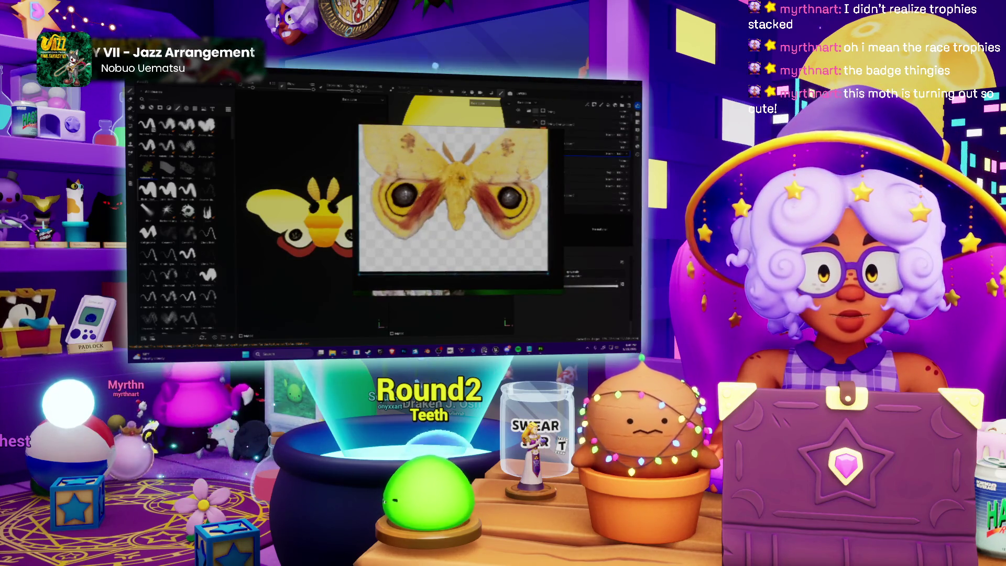
pyautogui.hotkey('alt', 'Tab')
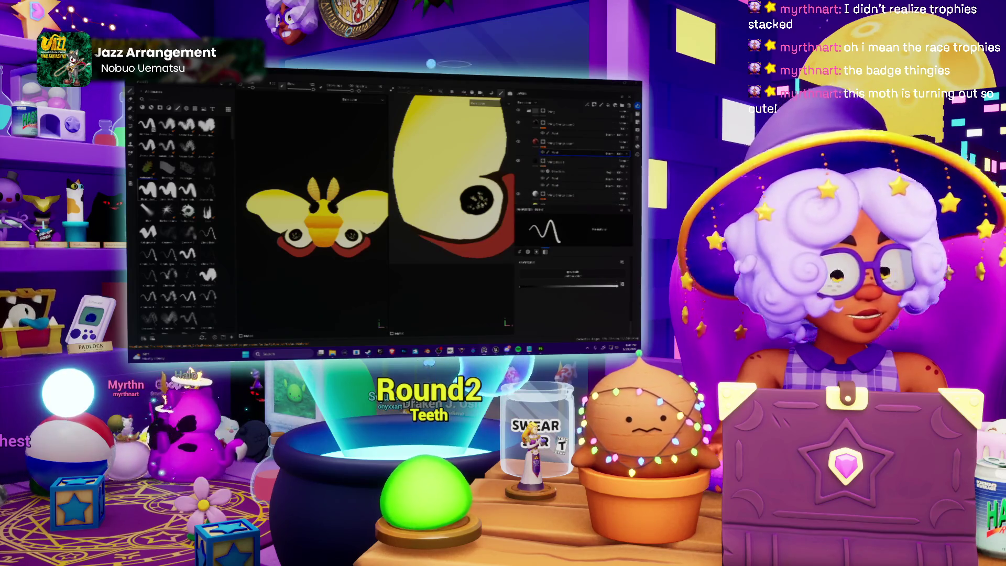
pyautogui.scroll(5, 339, 241)
# Bring the left wing into view and select the layer above for painting veins.
pyautogui.moveTo(339, 241); pyautogui.dragTo(390, 250)
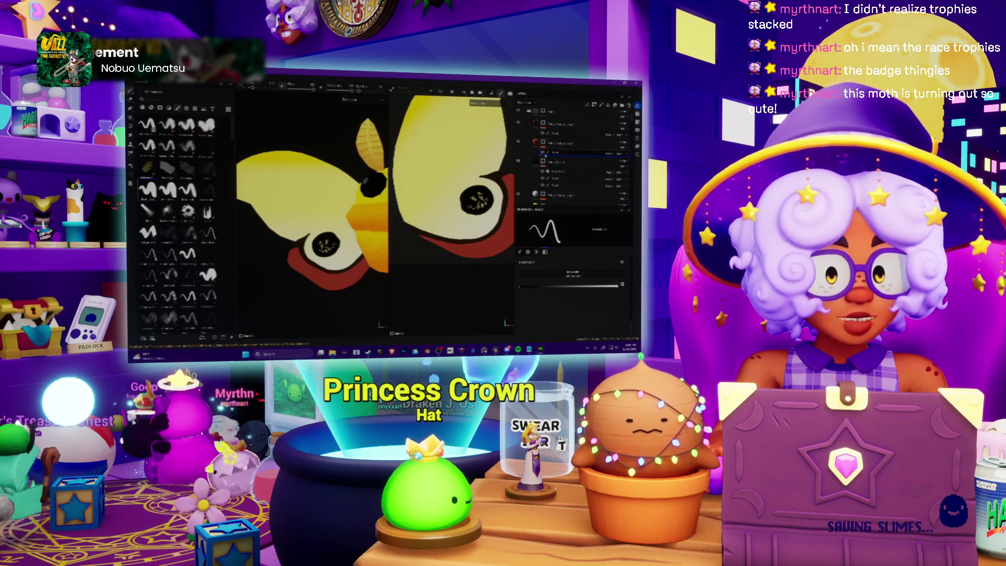
pyautogui.click(550, 133)
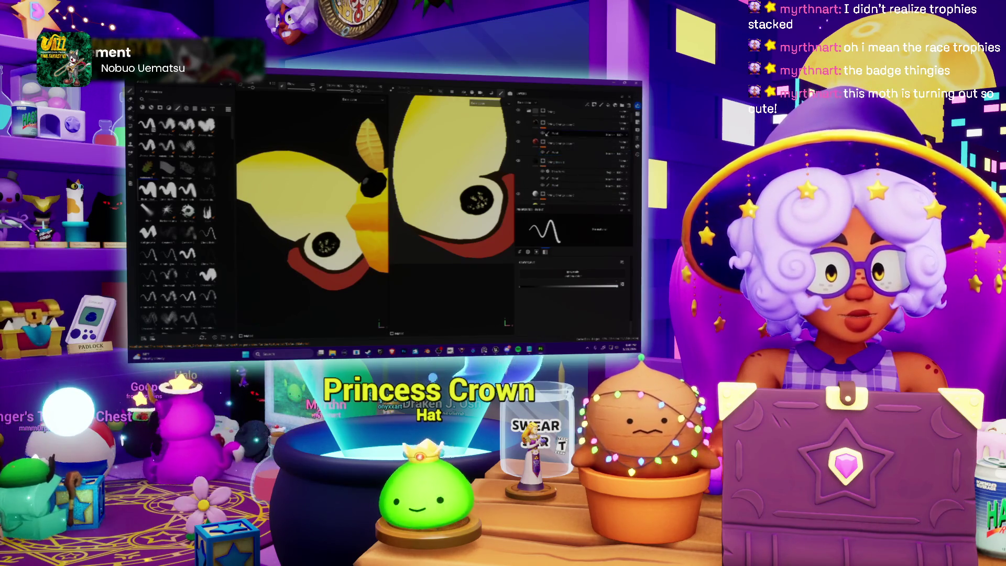
pyautogui.scroll(1, 313, 203)
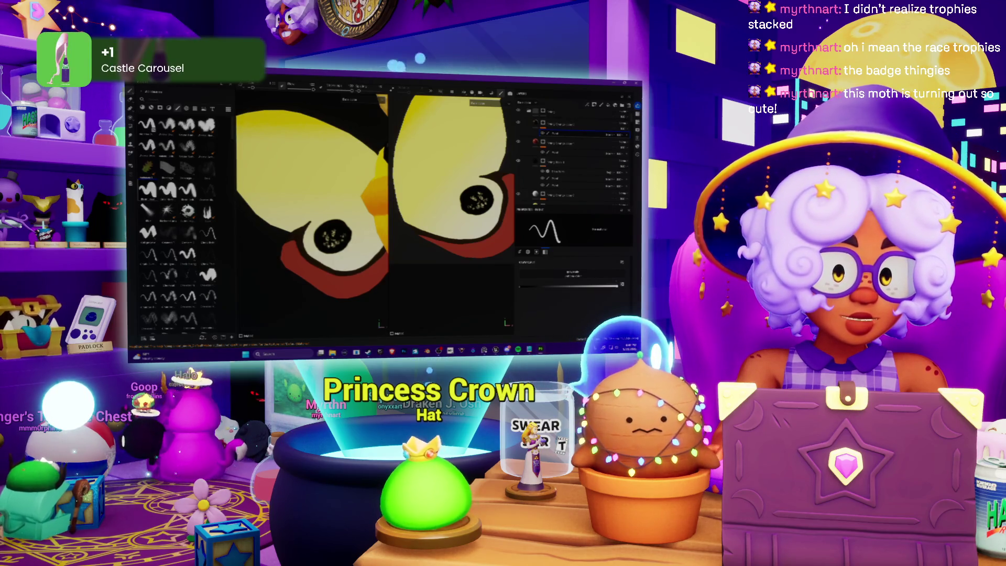
# Draw a thin black vein across the yellow wing above the eyespot, retrying failed strokes.
pyautogui.moveTo(335, 194); pyautogui.dragTo(321, 208)
pyautogui.hotkey('ctrl', 'z')
pyautogui.moveTo(411, 183); pyautogui.dragTo(396, 187)
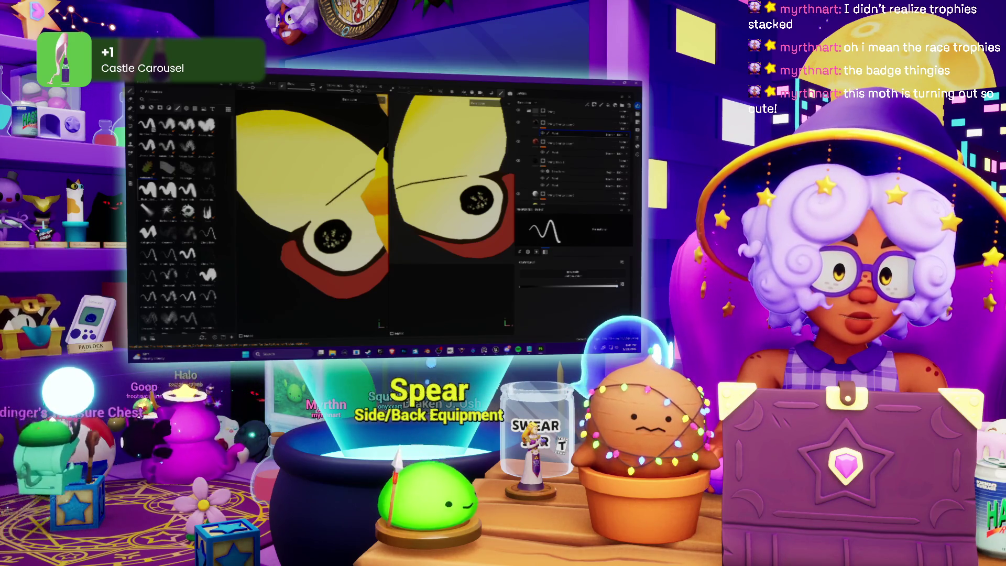
pyautogui.hotkey('ctrl', 'z')
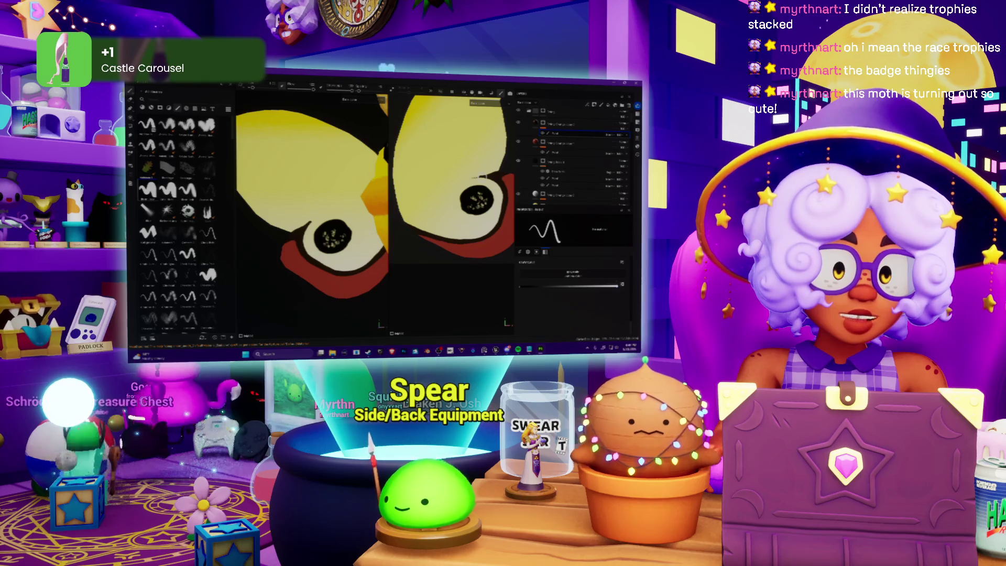
pyautogui.moveTo(478, 178); pyautogui.dragTo(396, 195)
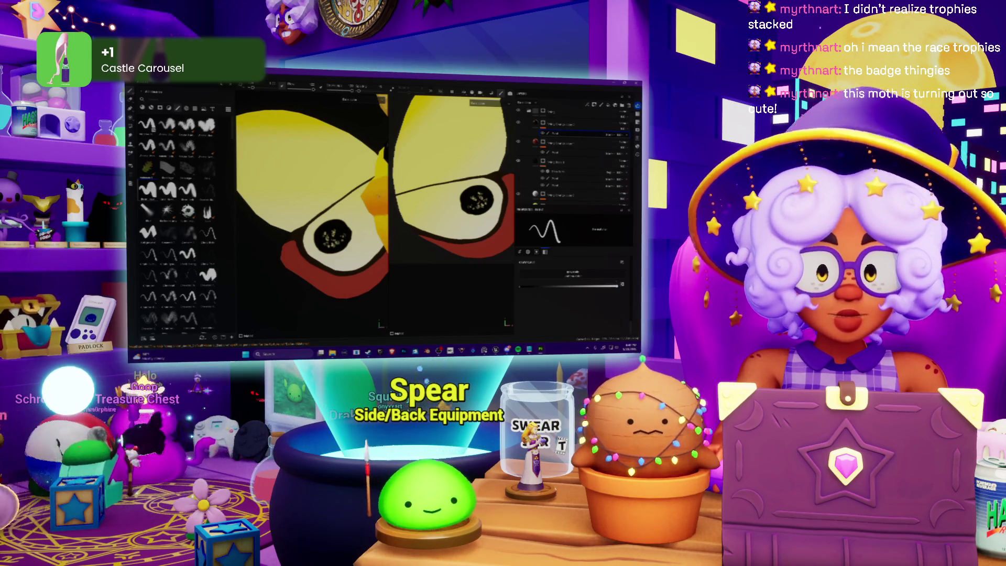
pyautogui.scroll(-5, 311, 204)
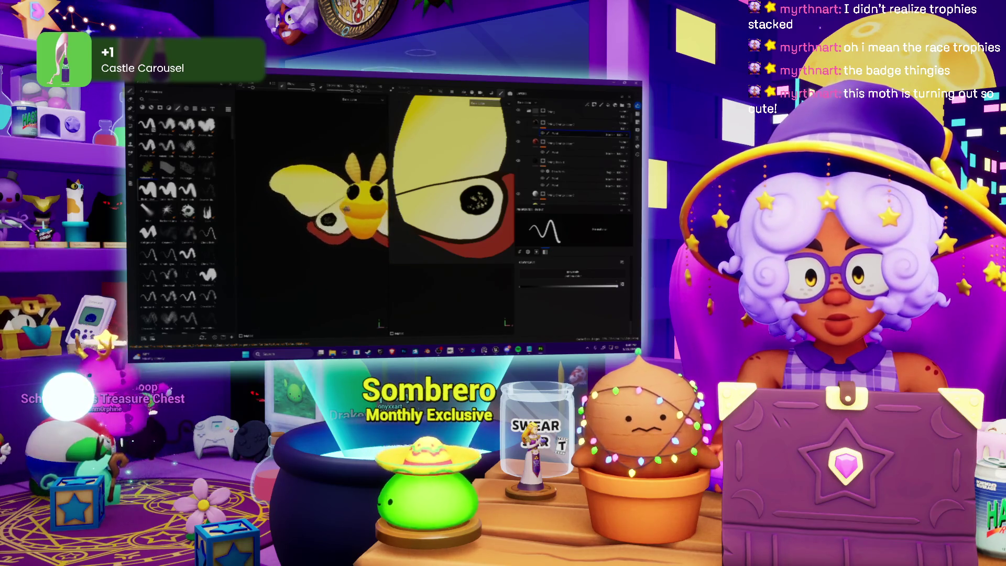
# Replace the long vein with a shorter curved vein stroke above the speckled eyespot.
pyautogui.hotkey('ctrl', 'z')
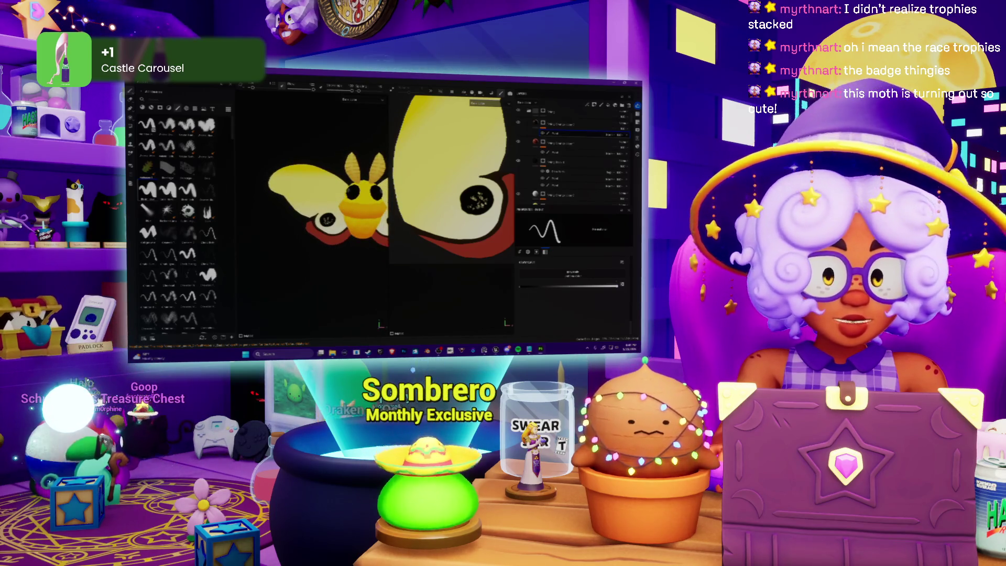
pyautogui.scroll(1, 325, 197)
pyautogui.scroll(1, 450, 178)
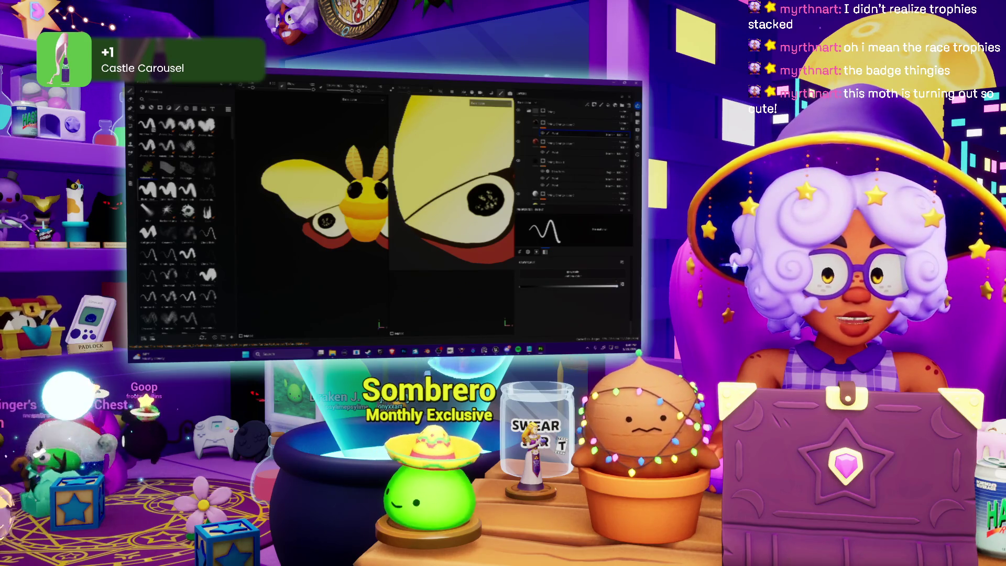
pyautogui.hotkey('ctrl', 'z')
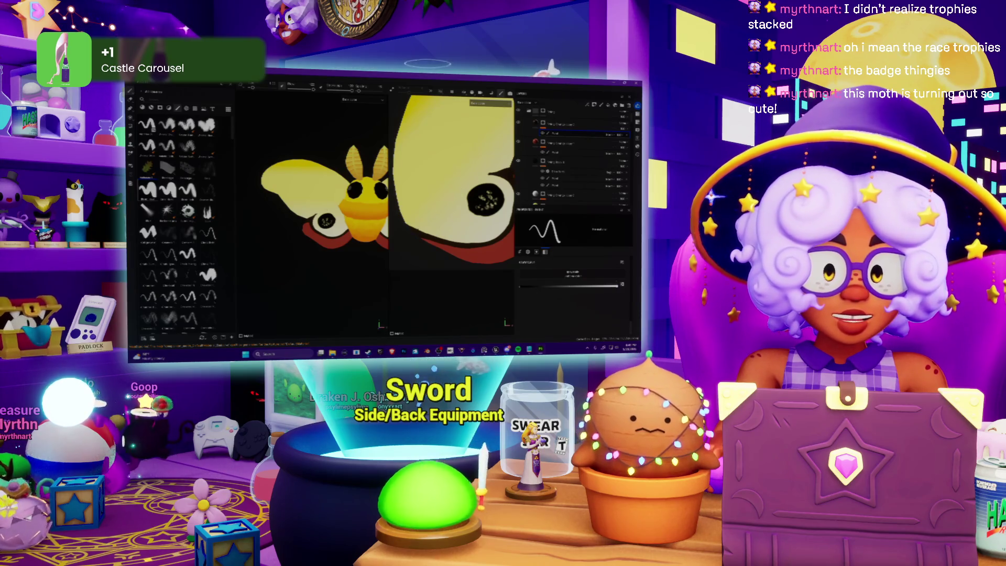
pyautogui.hotkey('ctrl', 'y')
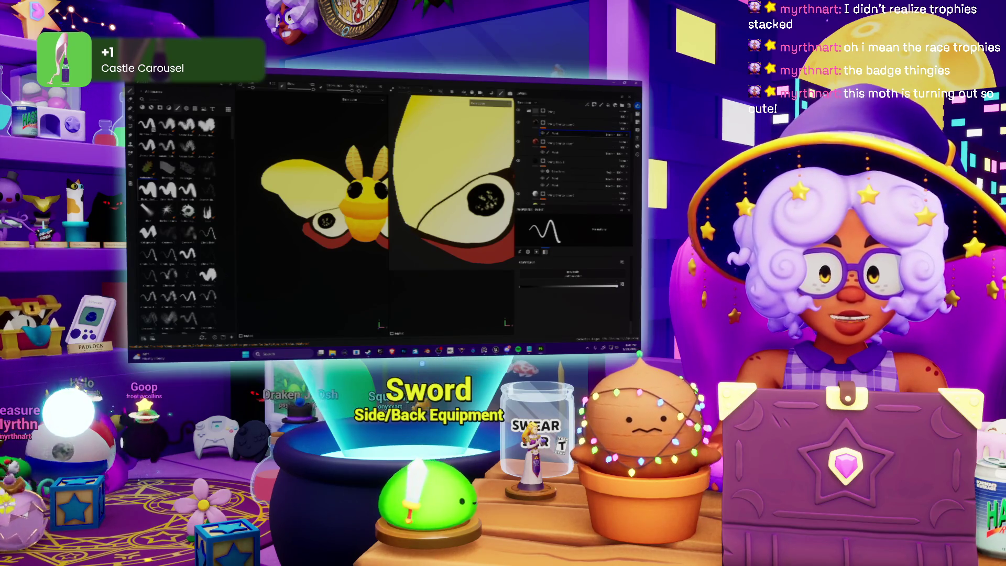
pyautogui.hotkey('ctrl', 'z')
pyautogui.moveTo(439, 205)
pyautogui.mouseDown()
pyautogui.moveTo(511, 173)
pyautogui.moveTo(413, 230)
pyautogui.mouseUp()
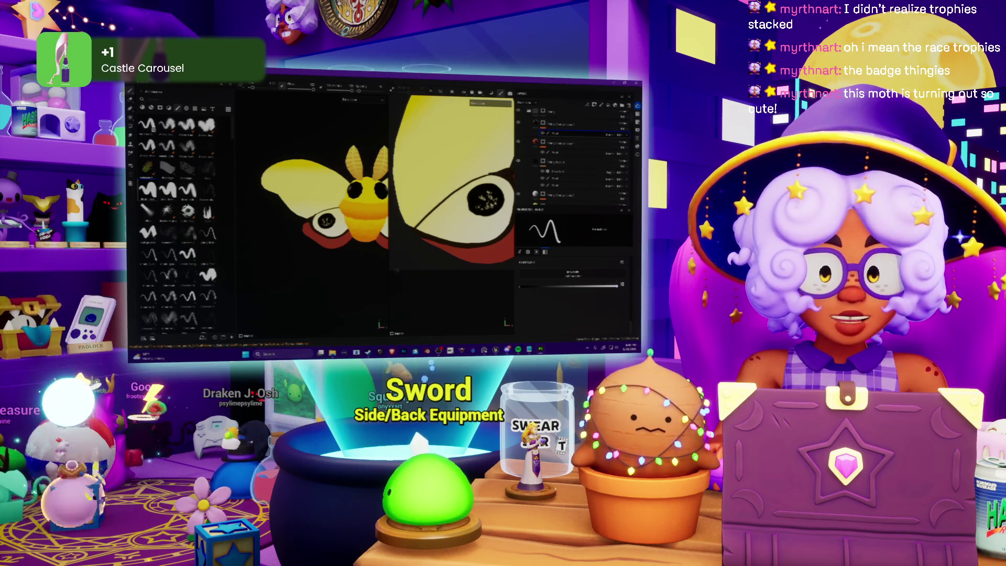
pyautogui.scroll(5, 451, 214)
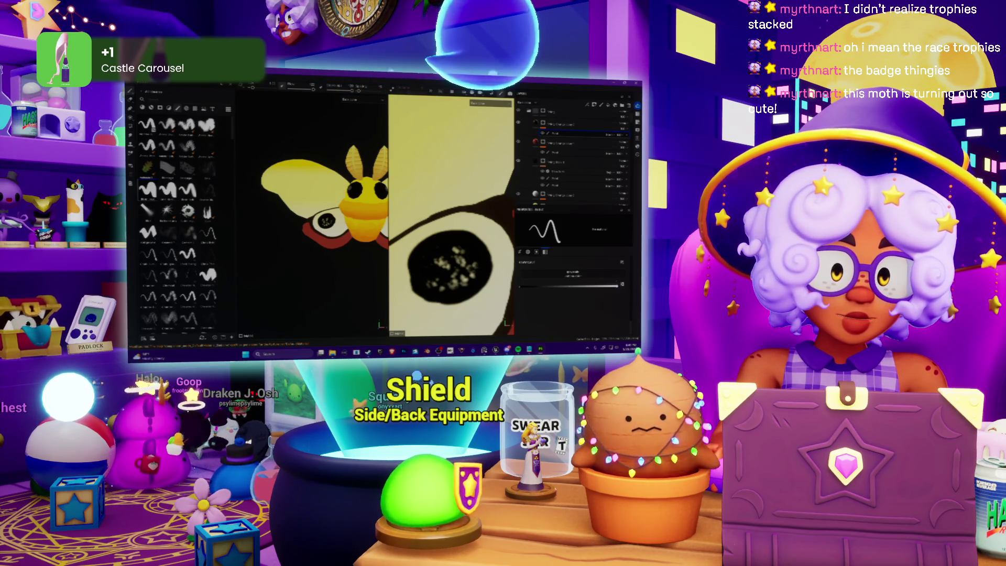
# Add denser pale speckles inside the black eyespot, then zoom out to the whole texture sheet.
pyautogui.scroll(-3, 451, 217)
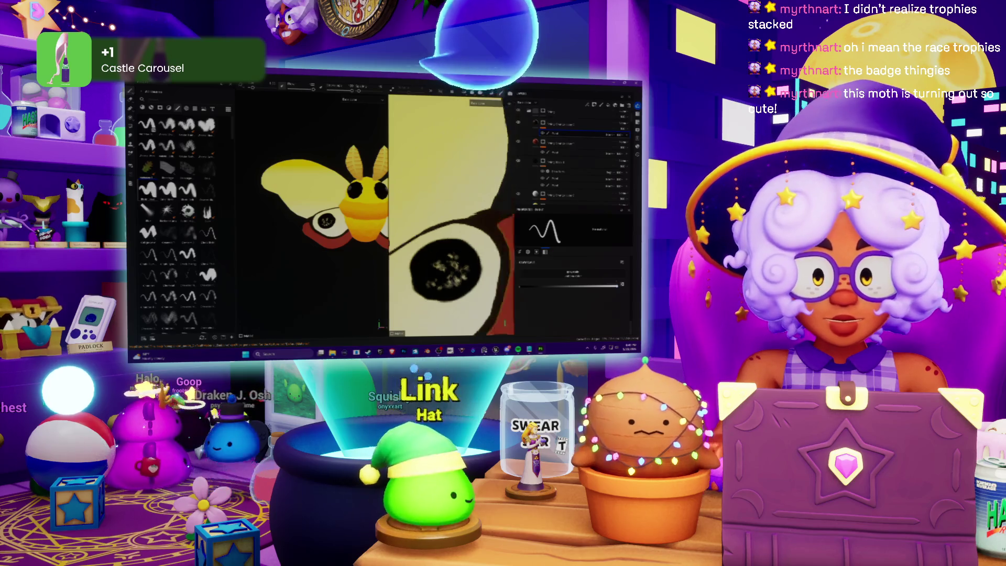
pyautogui.scroll(4, 450, 217)
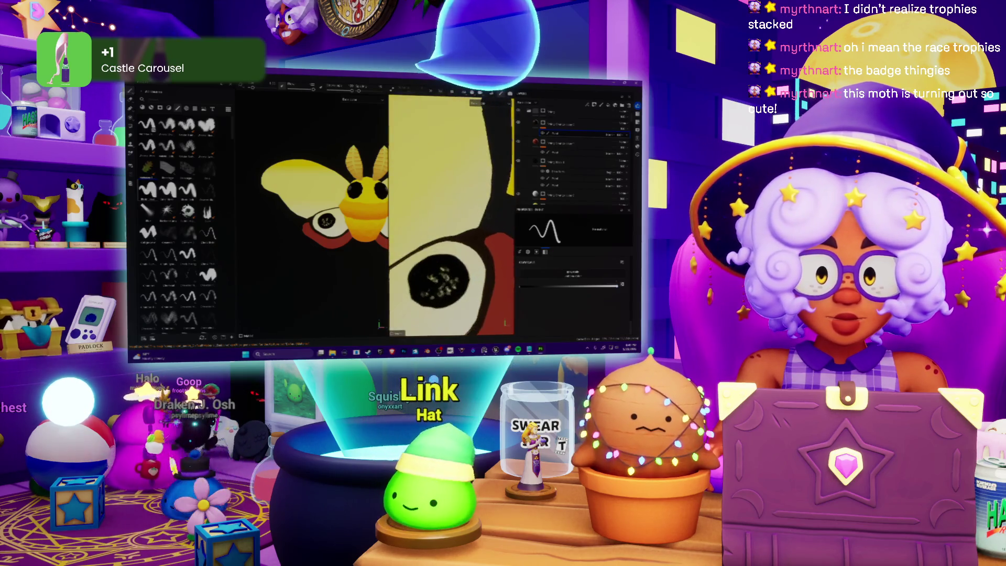
pyautogui.scroll(1, 450, 218)
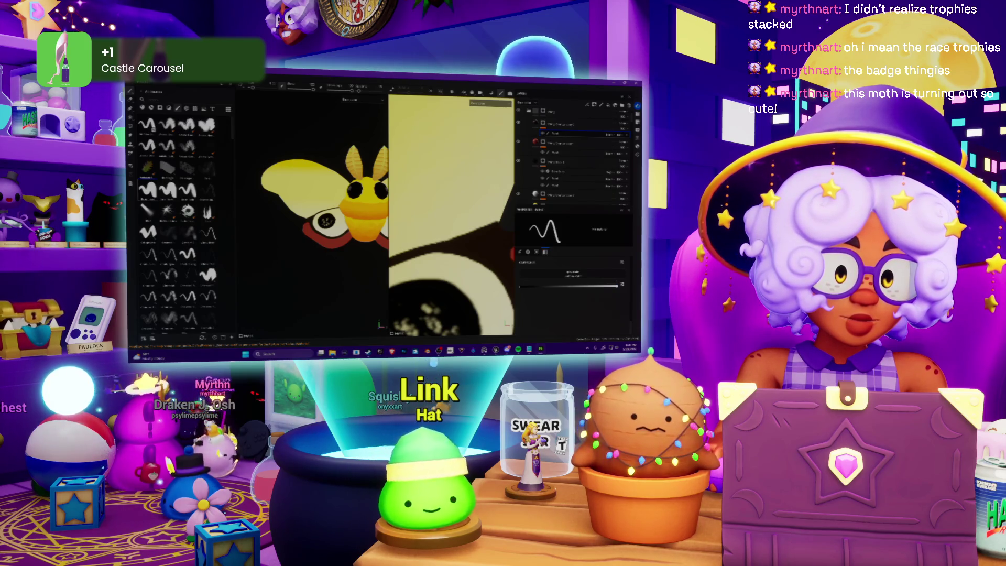
pyautogui.scroll(-4, 450, 217)
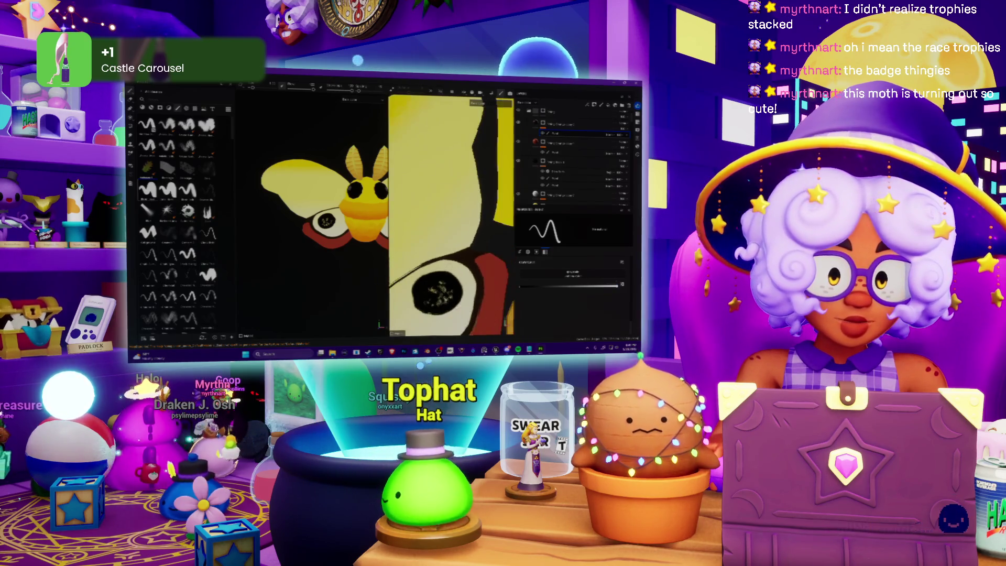
pyautogui.scroll(4, 451, 218)
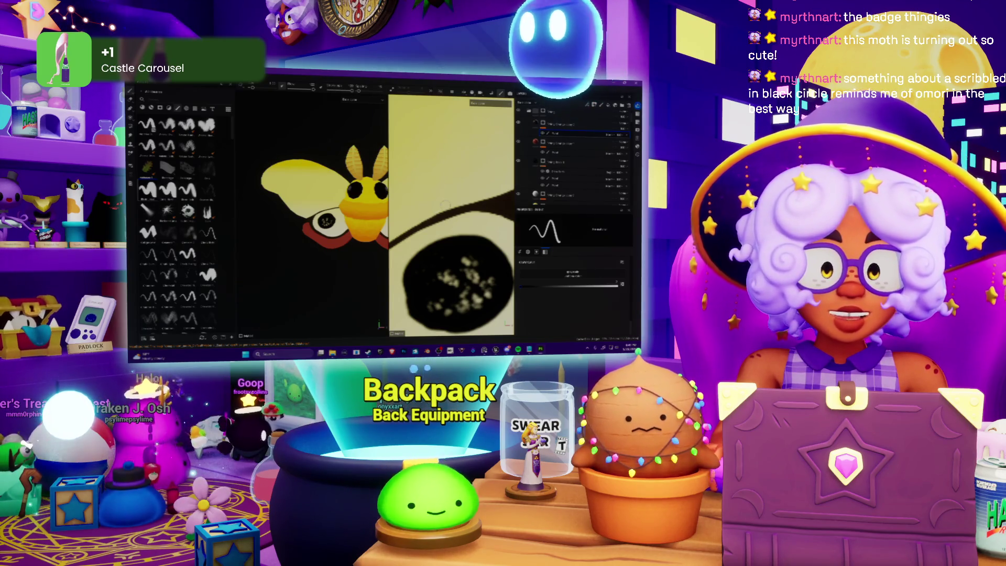
pyautogui.scroll(-5, 314, 199)
pyautogui.scroll(-2, 451, 220)
pyautogui.scroll(-3, 450, 215)
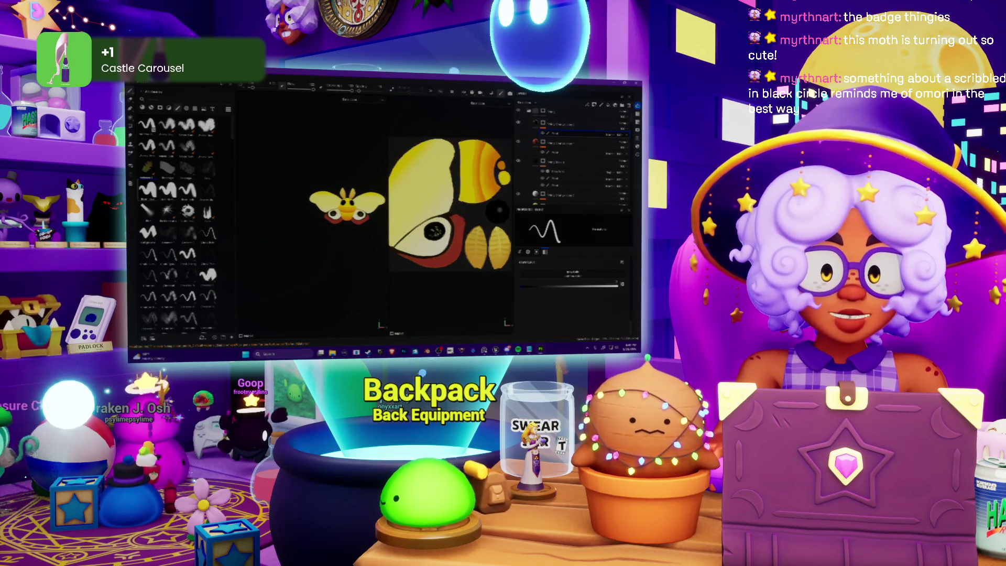
pyautogui.scroll(3, 450, 215)
pyautogui.scroll(3, 451, 199)
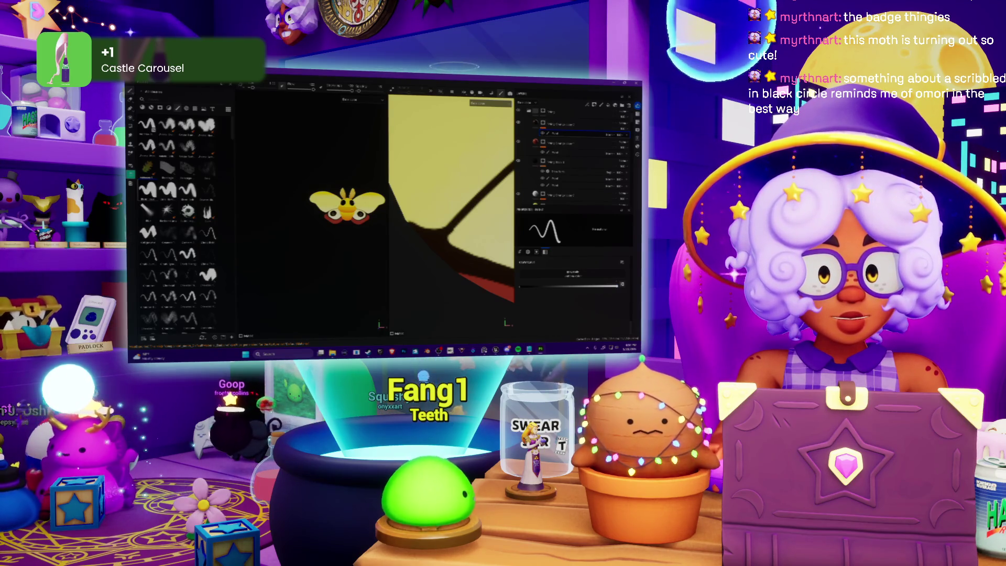
pyautogui.scroll(-5, 430, 225)
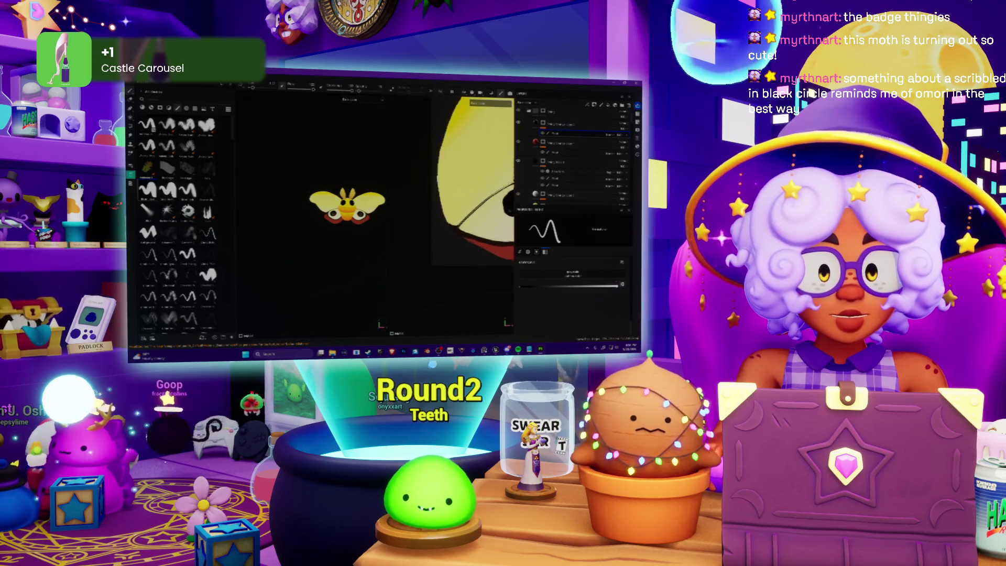
pyautogui.scroll(5, 429, 225)
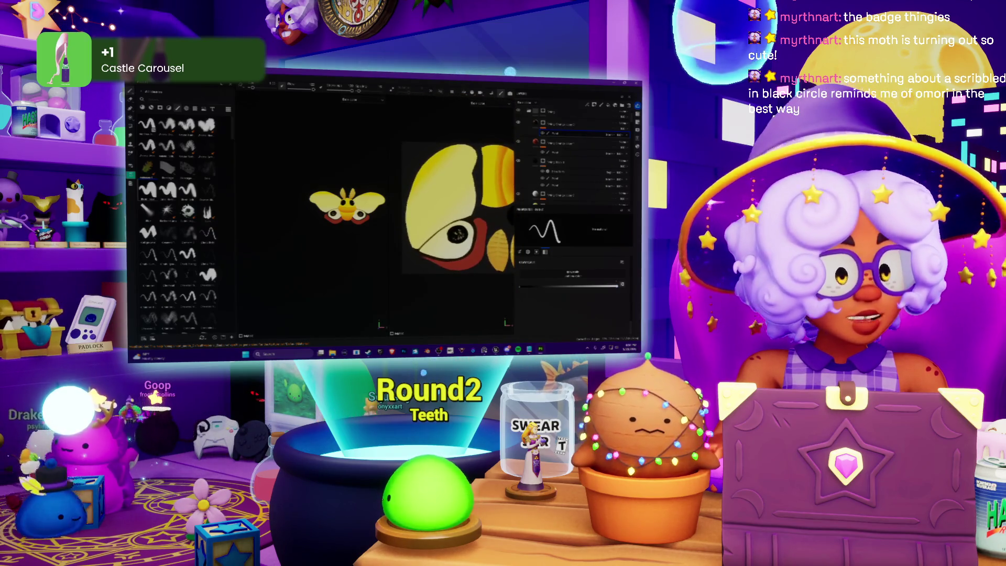
pyautogui.scroll(-3, 450, 209)
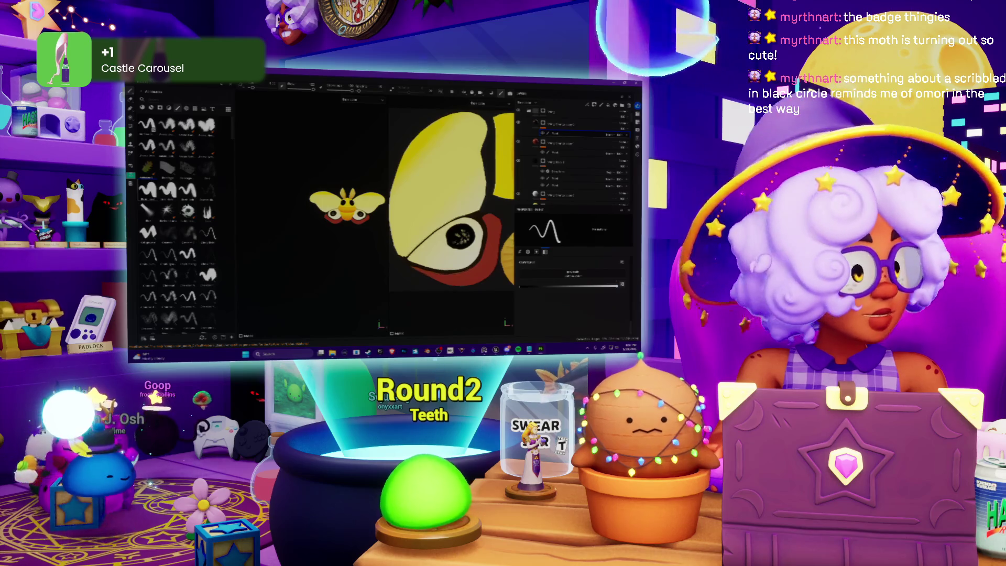
pyautogui.scroll(3, 456, 210)
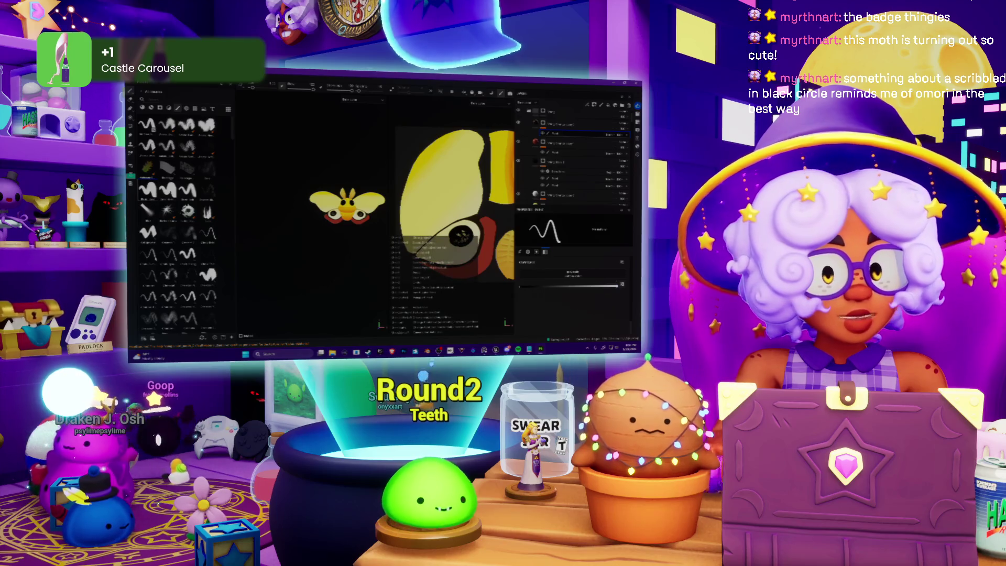
pyautogui.scroll(-2, 577, 157)
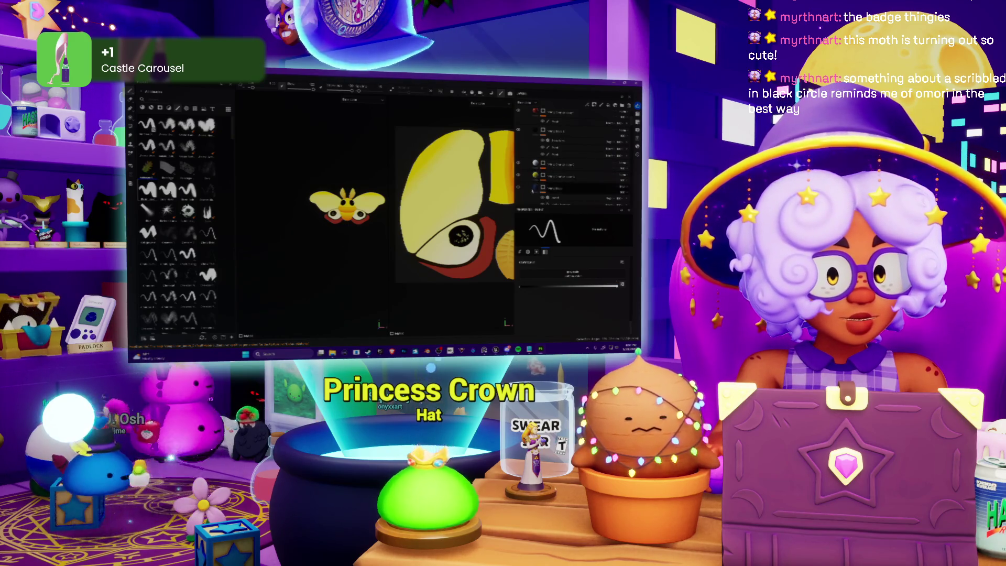
pyautogui.scroll(2, 576, 157)
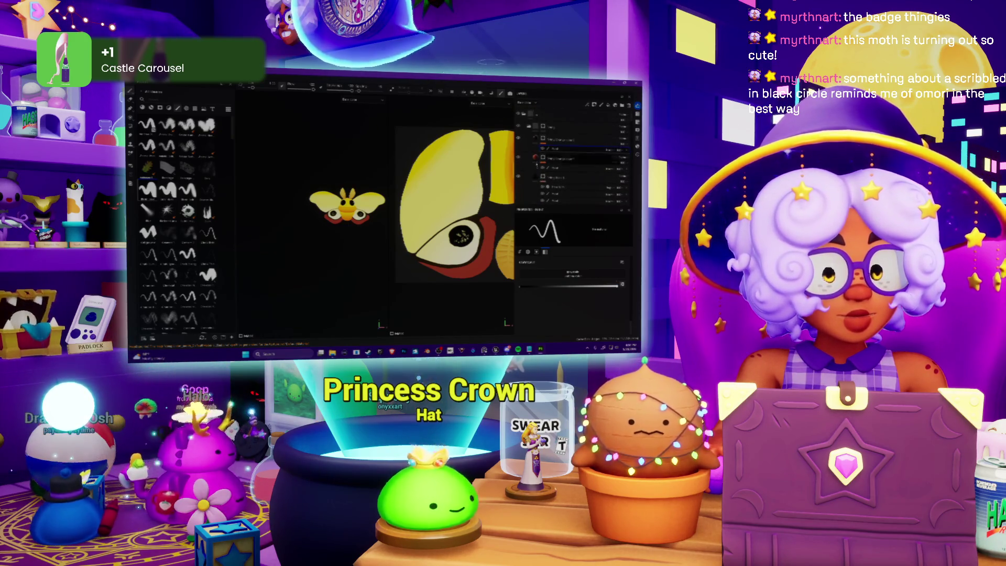
pyautogui.scroll(-2, 576, 157)
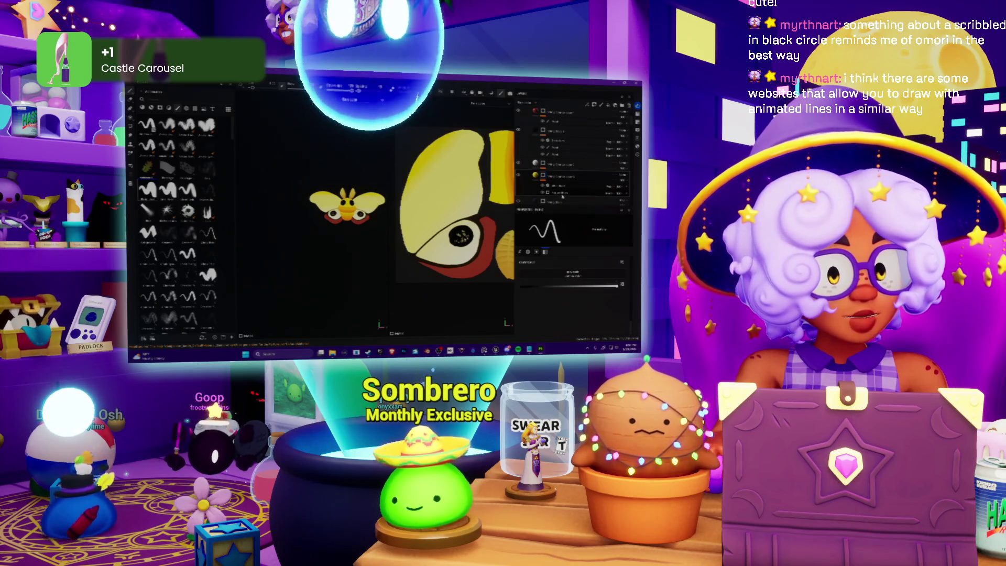
pyautogui.click(562, 194)
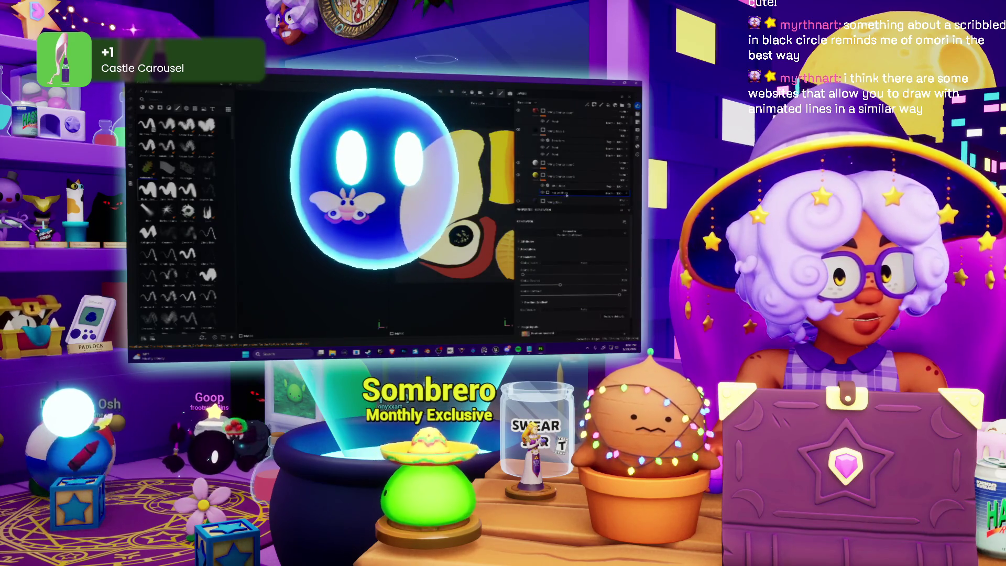
# Select the layer just above and apply a command from its right-click menu.
pyautogui.click(558, 186)
pyautogui.rightClick(558, 186)
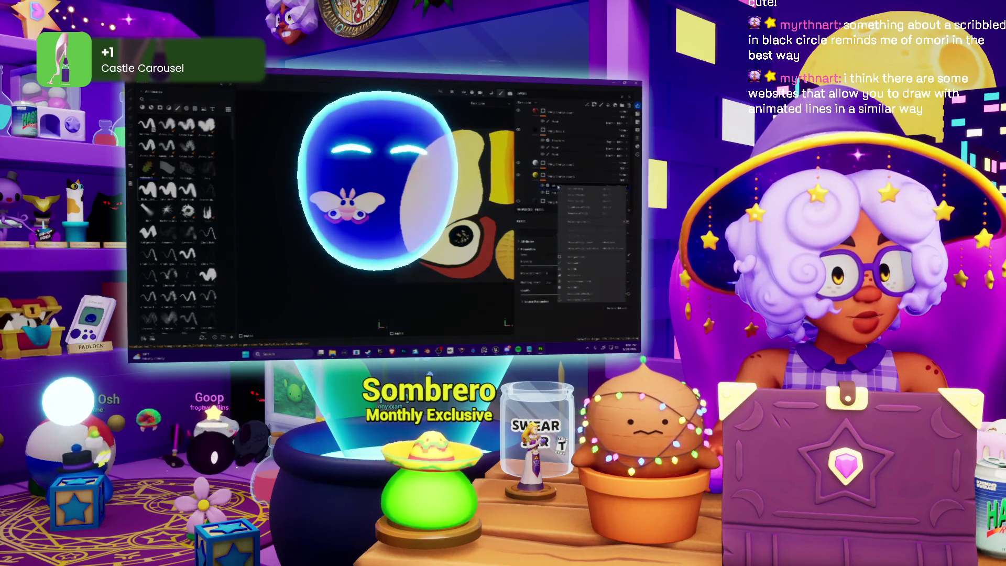
pyautogui.click(579, 264)
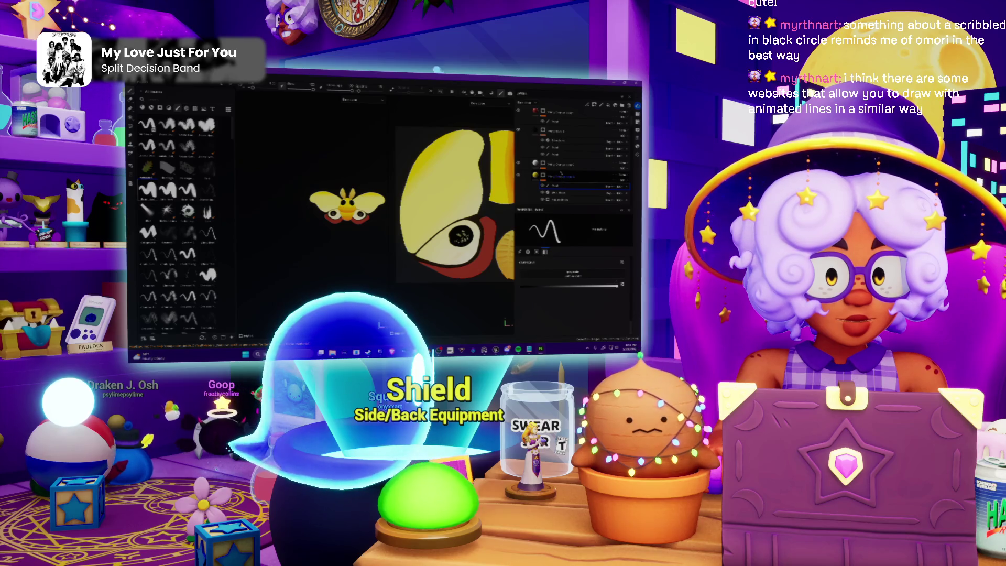
# Reorder the layer stack, moving the yellow layer below the grey layer.
pyautogui.moveTo(561, 176); pyautogui.dragTo(562, 164)
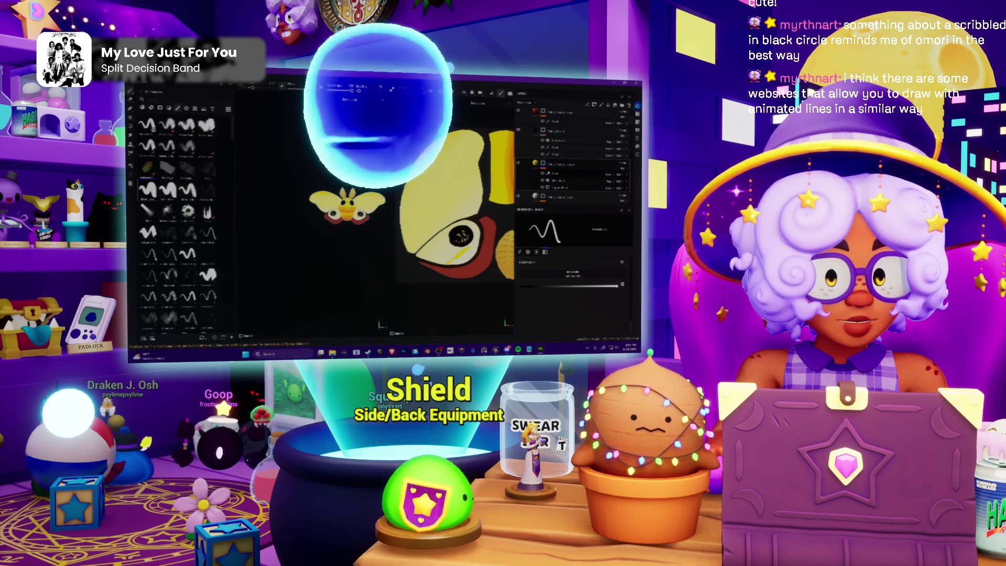
pyautogui.moveTo(561, 164)
pyautogui.mouseDown()
pyautogui.moveTo(562, 176)
pyautogui.moveTo(561, 164)
pyautogui.mouseUp()
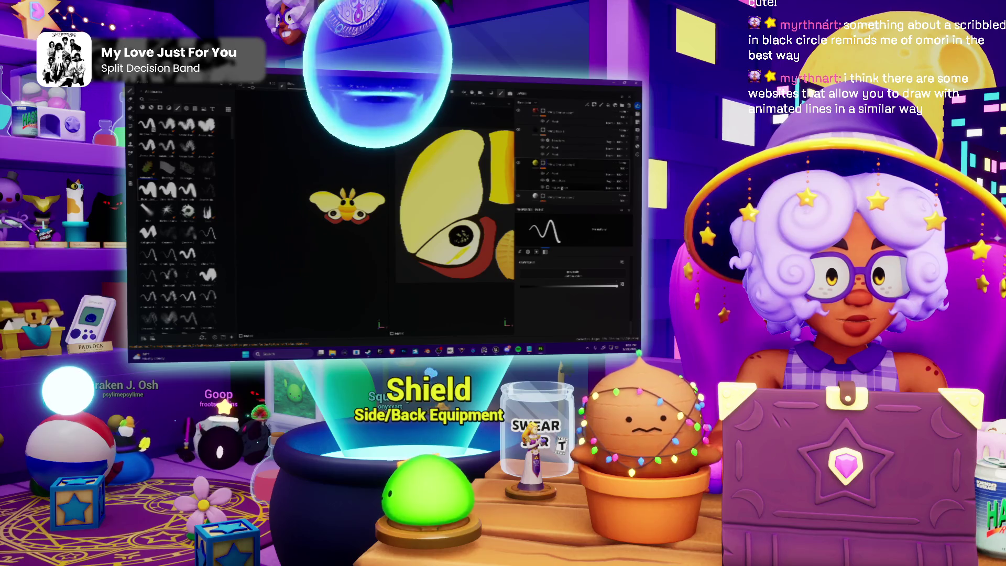
pyautogui.moveTo(561, 173)
pyautogui.mouseDown()
pyautogui.moveTo(504, 147)
pyautogui.moveTo(452, 257)
pyautogui.mouseUp()
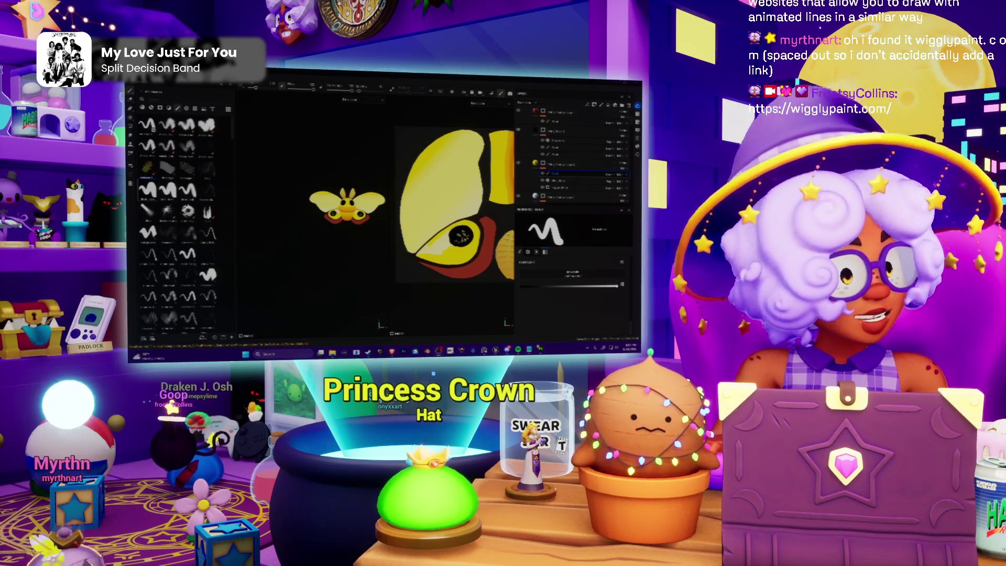
# Paint pale flecks inside the black eyespot and zoom in on the eye.
pyautogui.moveTo(518, 350)
pyautogui.moveTo(391, 349)
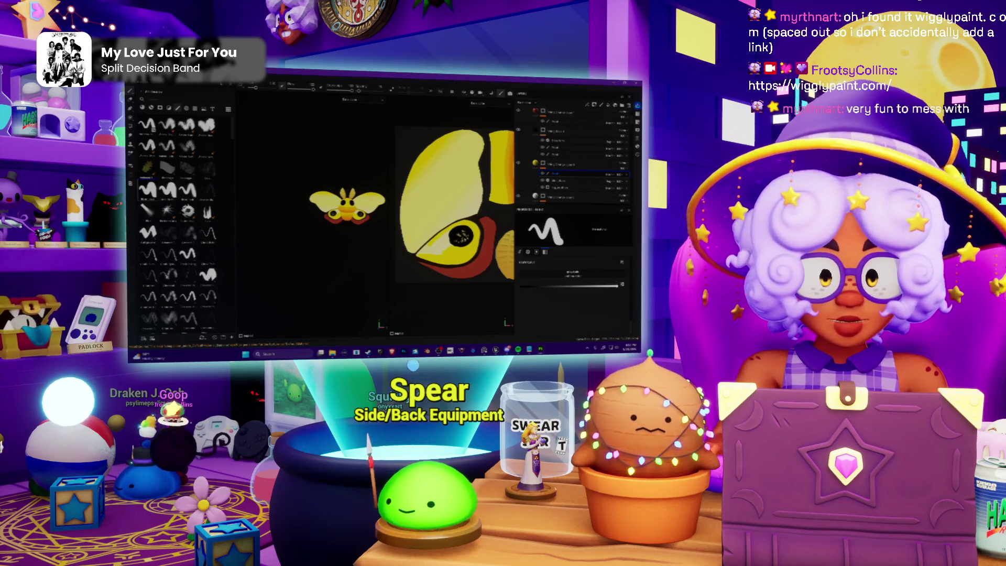
pyautogui.scroll(2, 458, 233)
pyautogui.scroll(1, 489, 256)
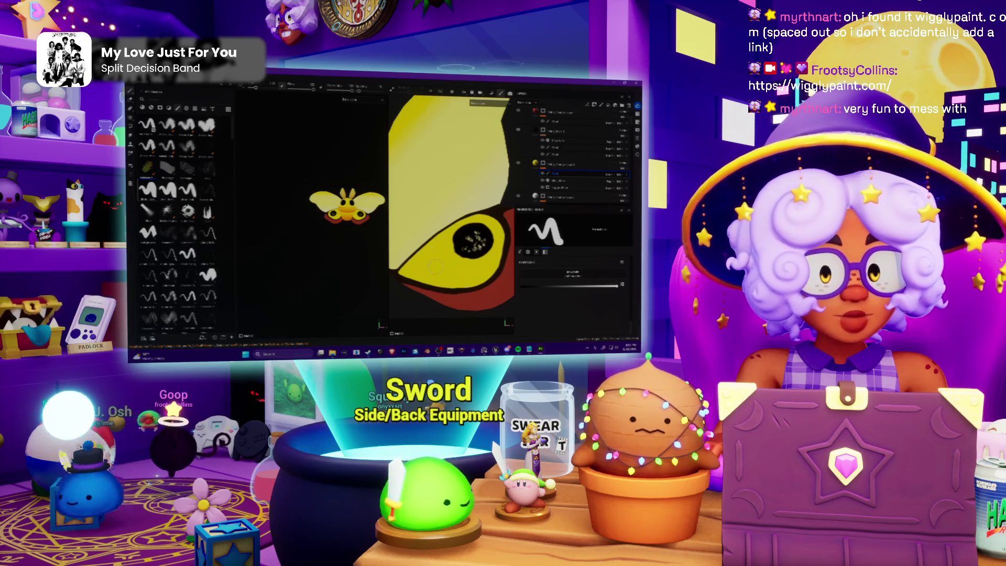
pyautogui.scroll(2, 451, 209)
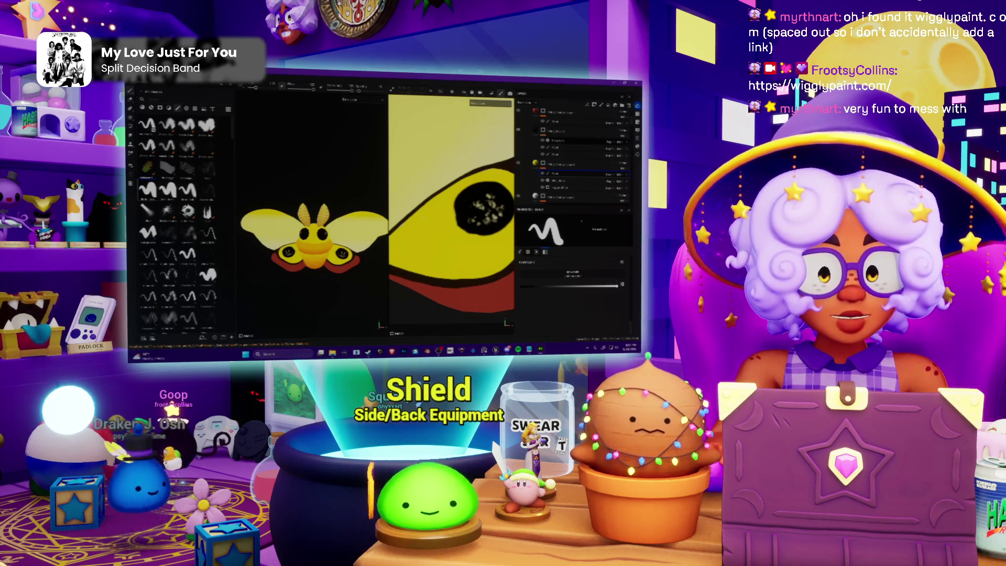
# Nudge the eyespot left, add a pale band above its rim, and merge the filter into the painting.
pyautogui.press('v')
pyautogui.press('Left')
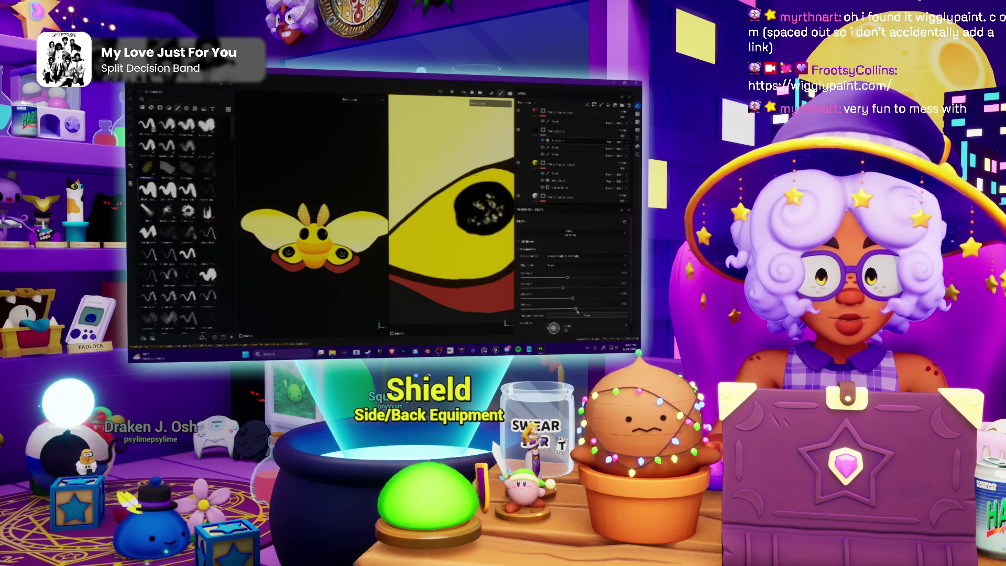
pyautogui.moveTo(576, 311); pyautogui.dragTo(574, 310)
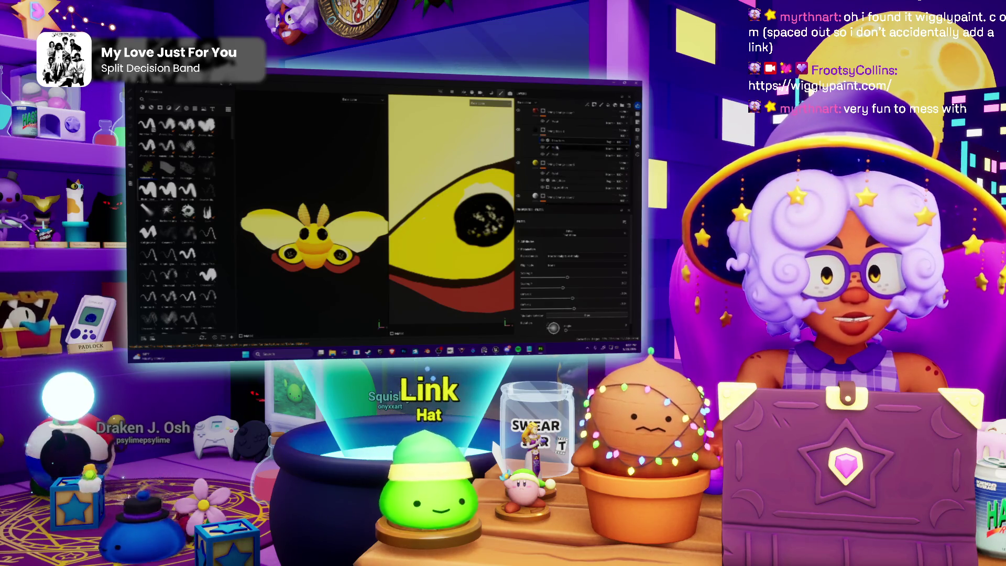
pyautogui.rightClick(560, 142)
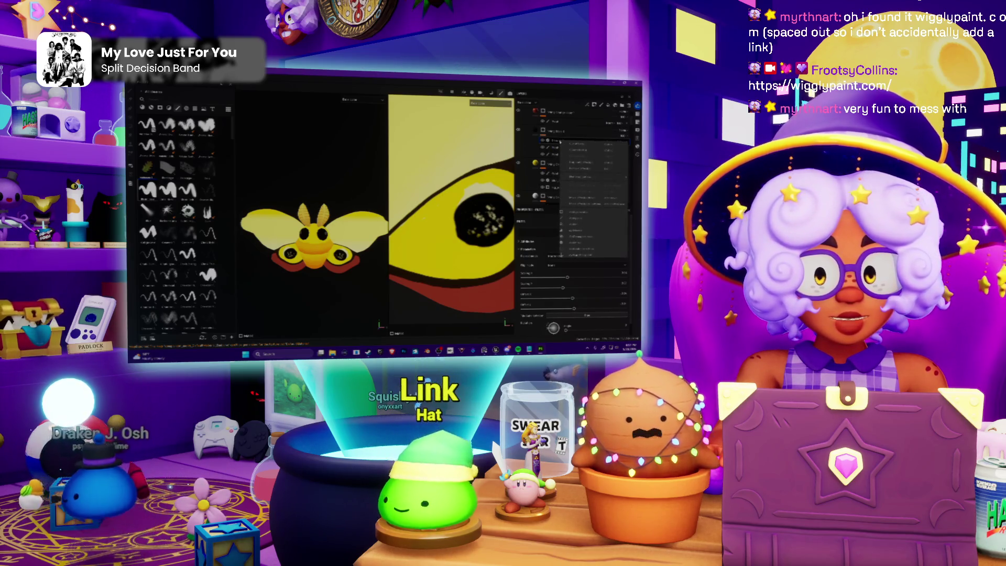
pyautogui.click(576, 224)
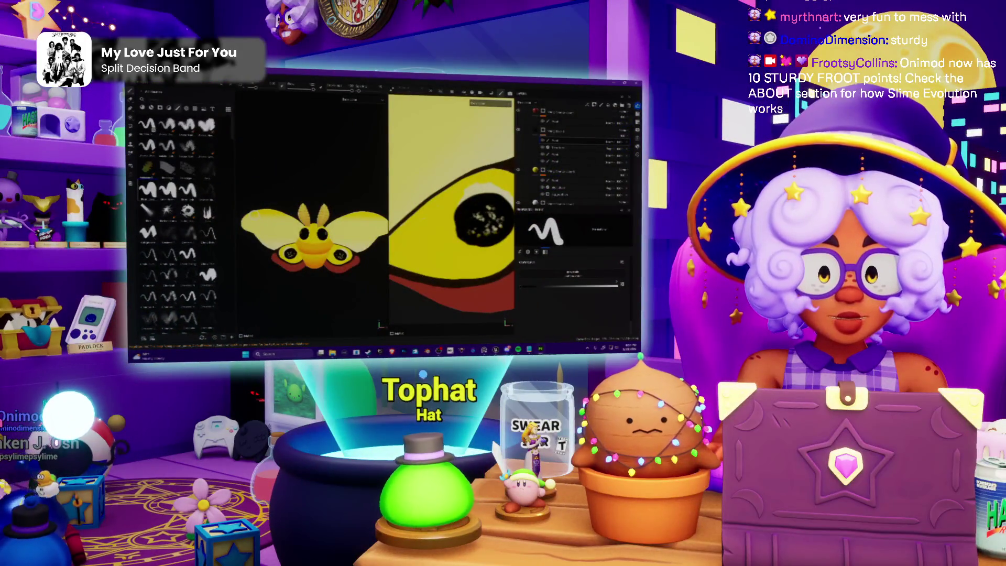
# Rotate and zoom the 3D moth model to check the wings, then bring up the reference photo.
pyautogui.moveTo(346, 220); pyautogui.dragTo(351, 192)
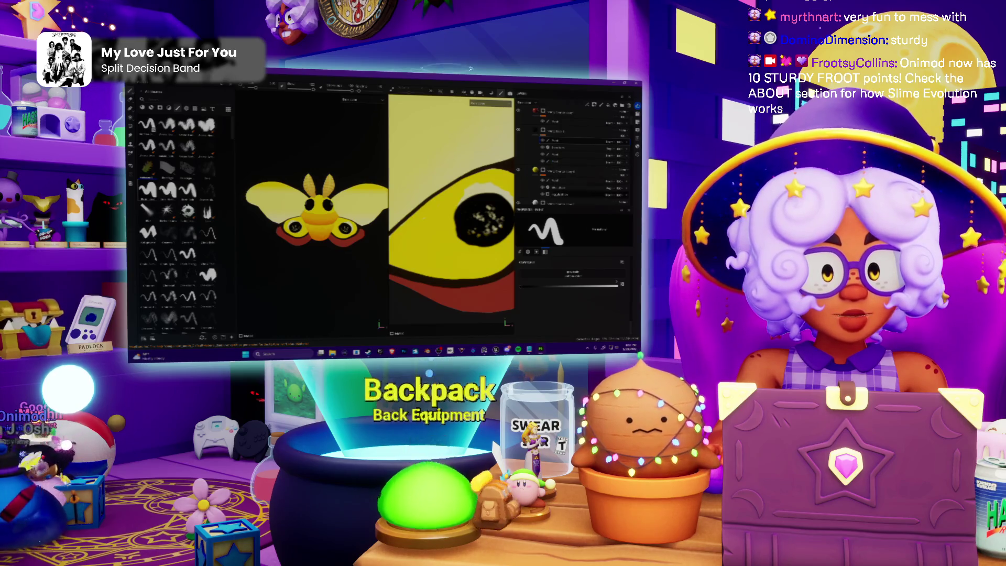
pyautogui.scroll(5, 293, 231)
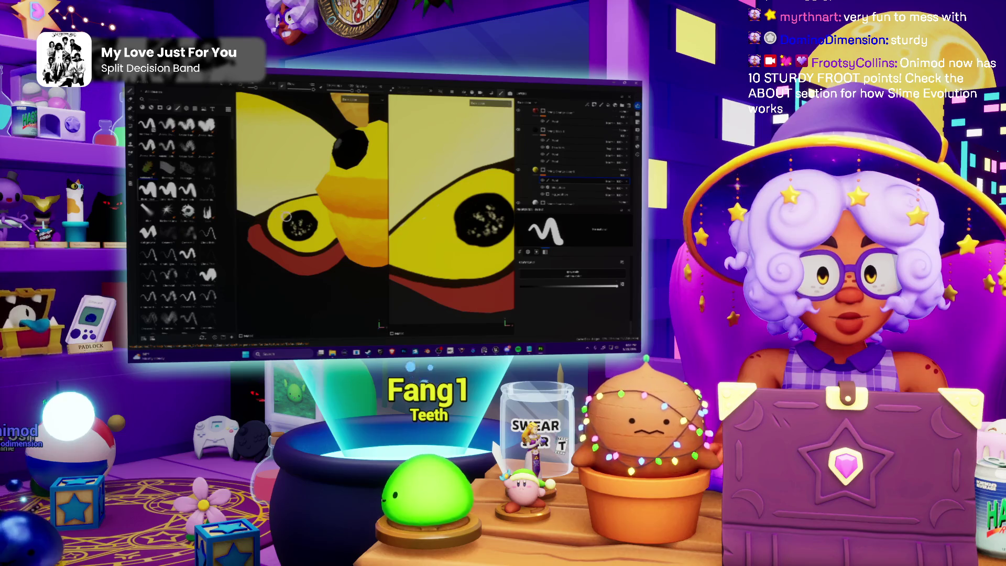
pyautogui.scroll(-10, 312, 209)
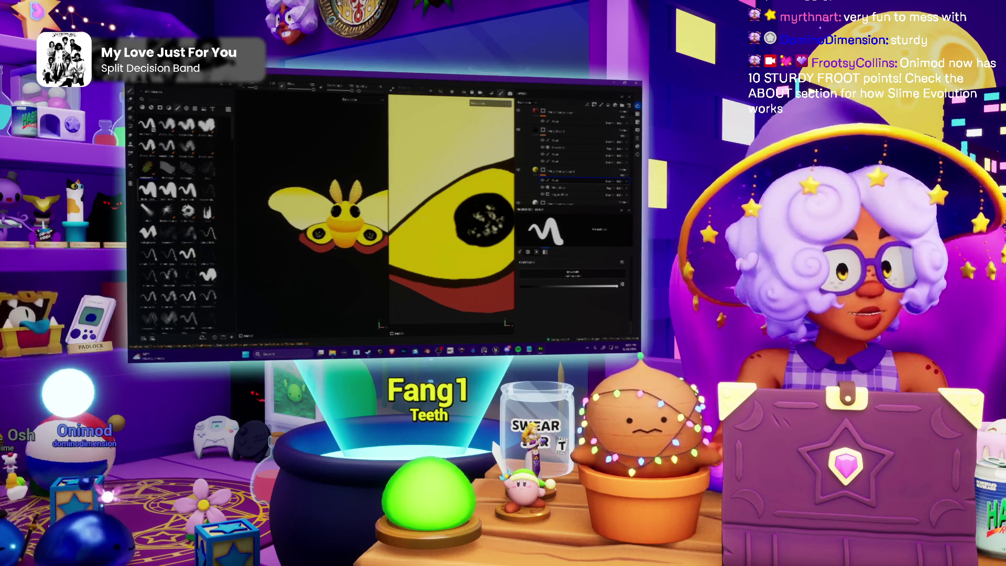
pyautogui.scroll(-2, 328, 215)
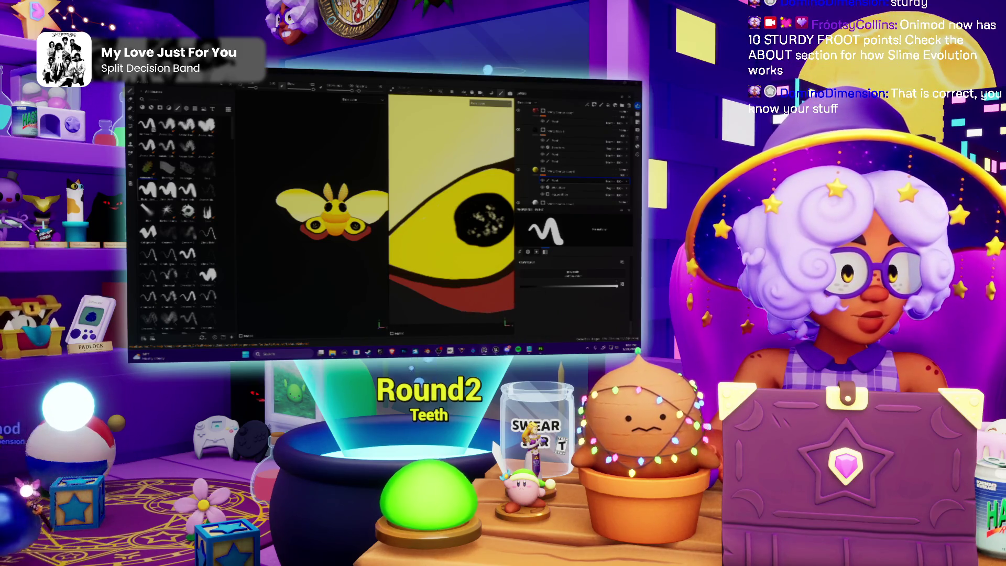
pyautogui.hotkey('alt', 'Tab')
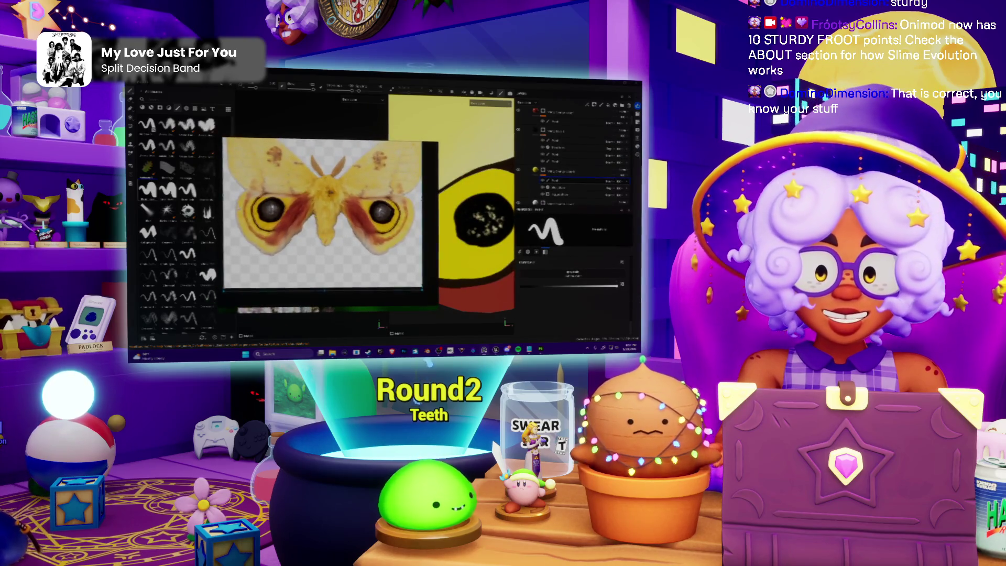
# Inspect the moth reference photo's upper wing, then put the photo away.
pyautogui.scroll(3, 330, 225)
pyautogui.scroll(-2, 330, 225)
pyautogui.moveTo(340, 226); pyautogui.dragTo(352, 258)
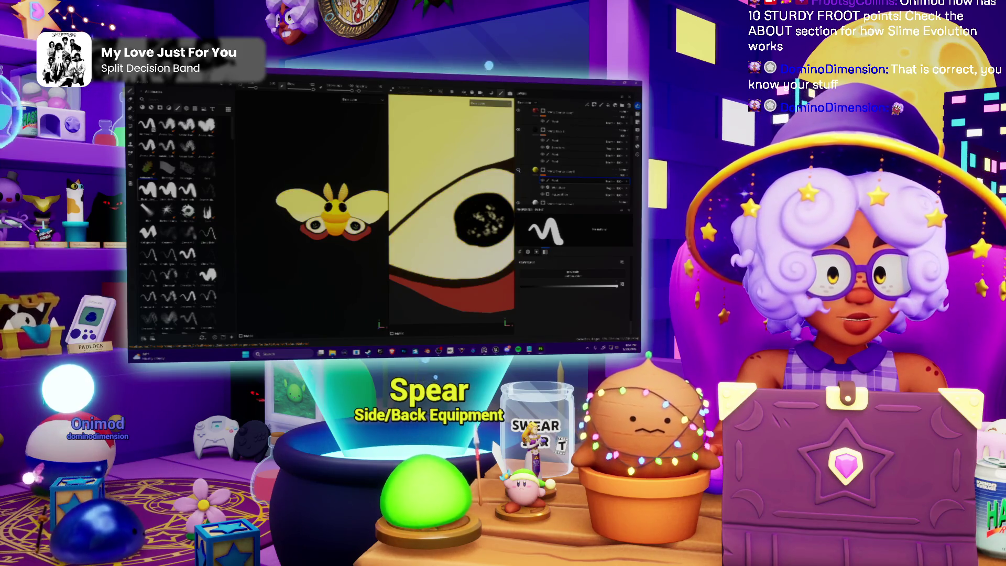
pyautogui.scroll(-1, 557, 166)
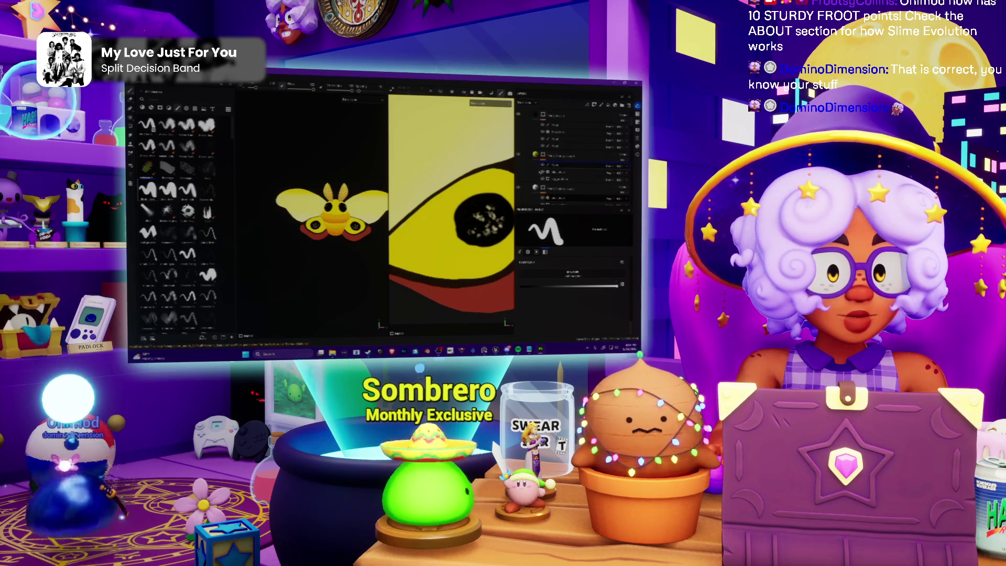
# Apply a layer command to the wing painting layer and add a Live Filter layer to it.
pyautogui.click(555, 178)
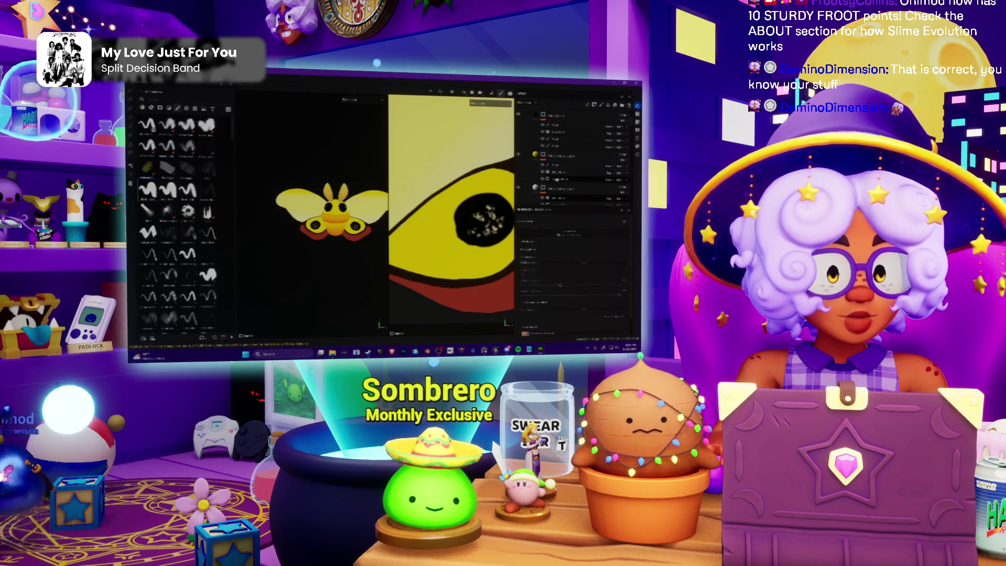
pyautogui.rightClick(555, 178)
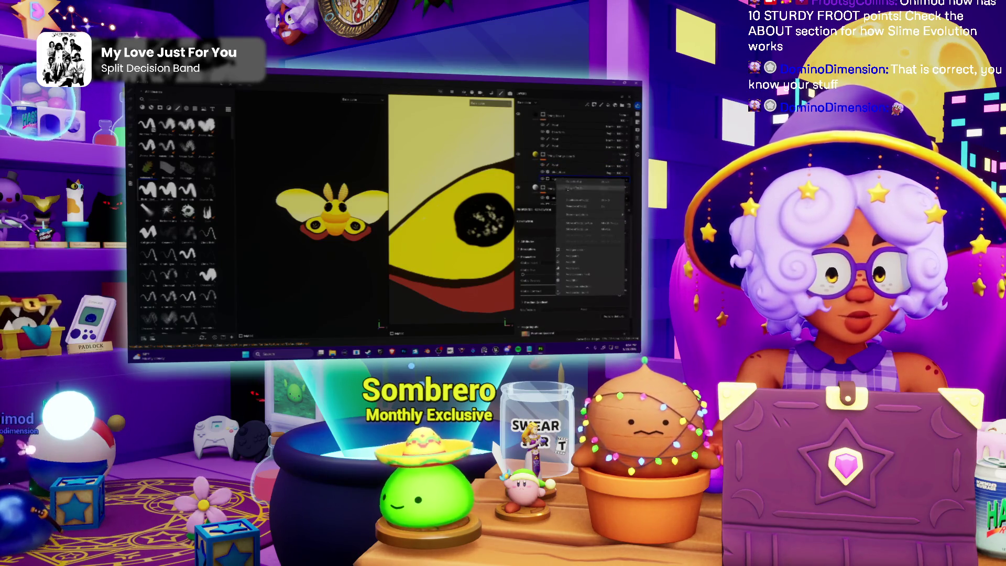
pyautogui.click(571, 261)
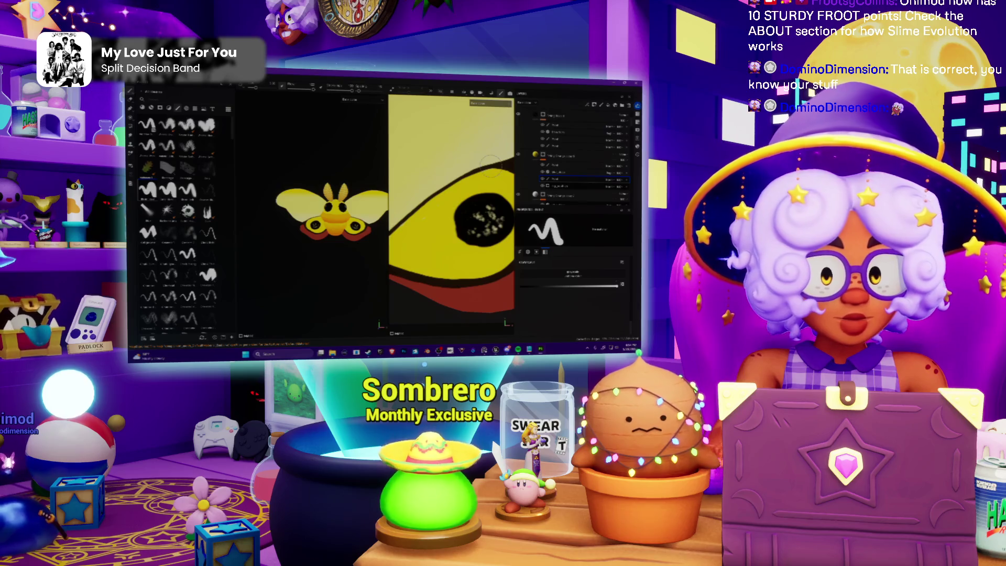
pyautogui.click(564, 186)
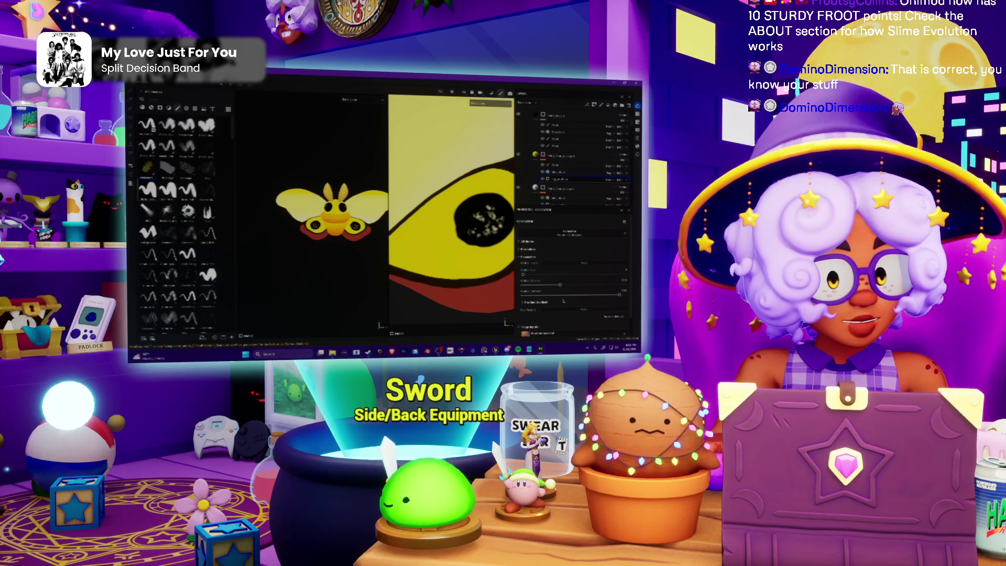
# Lower the Lighting filter's light strength sliders so the top of the wing turns pale yellow.
pyautogui.click(522, 286)
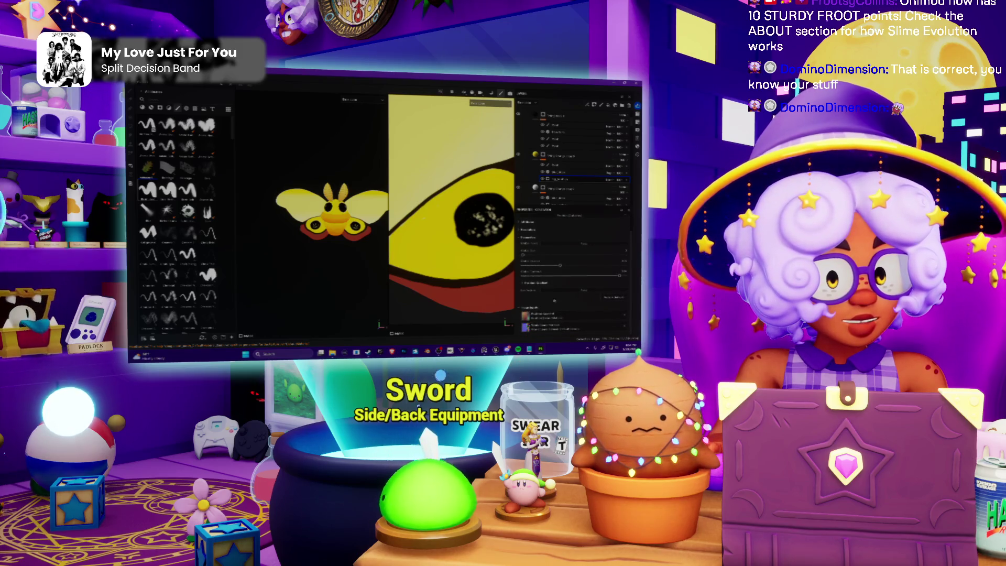
pyautogui.click(522, 284)
pyautogui.scroll(-2, 562, 309)
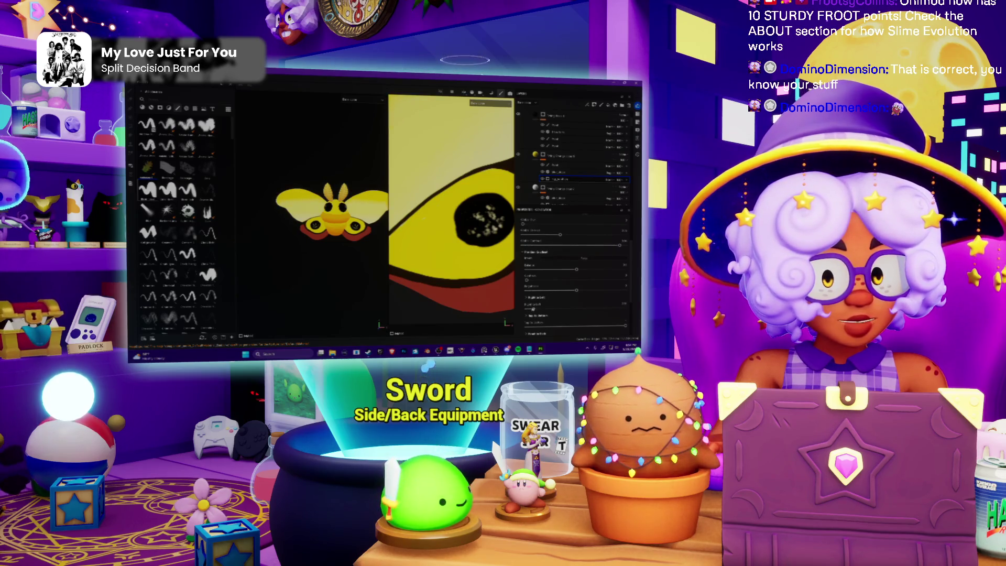
pyautogui.scroll(-1, 537, 310)
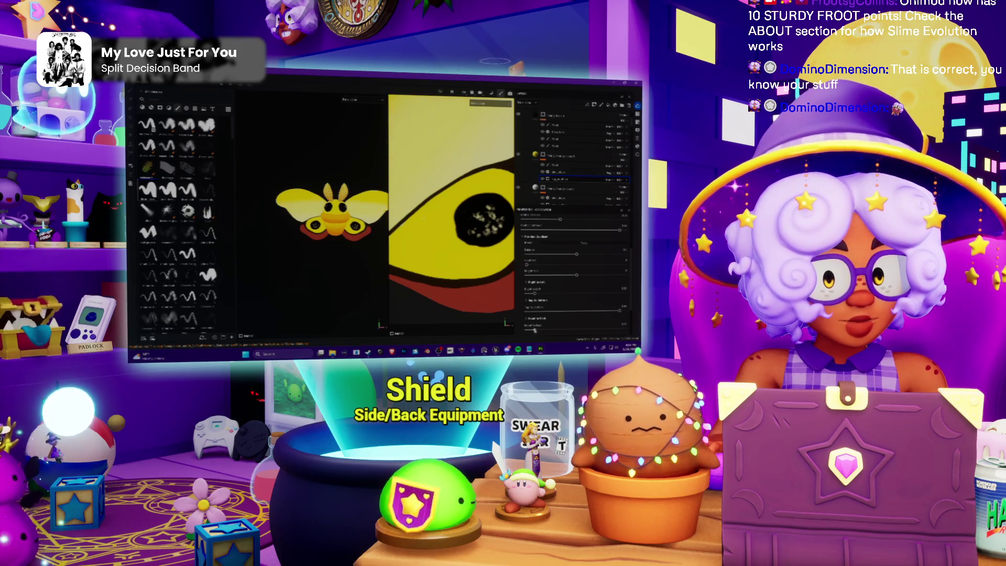
pyautogui.moveTo(555, 328); pyautogui.dragTo(535, 329)
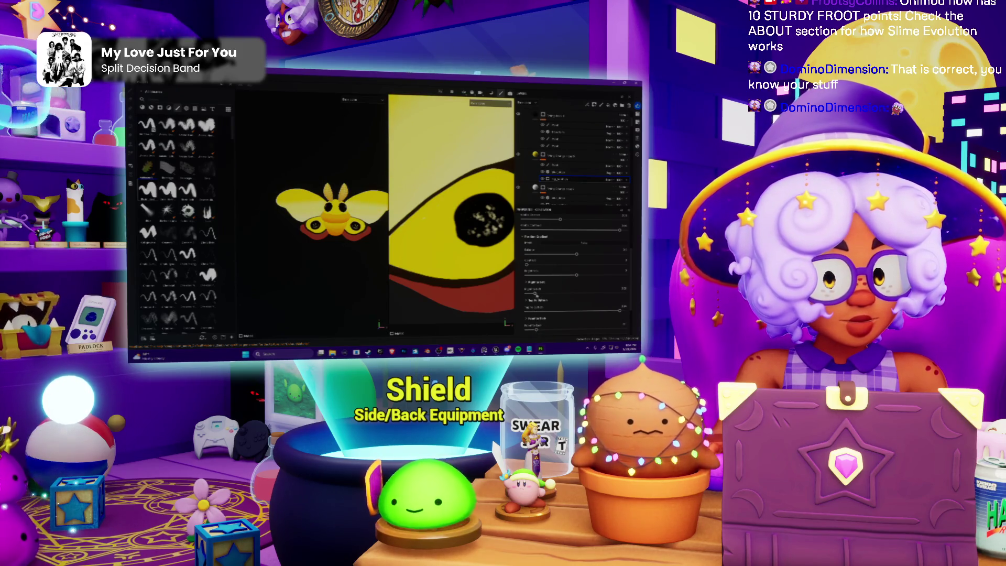
pyautogui.moveTo(544, 294); pyautogui.dragTo(539, 296)
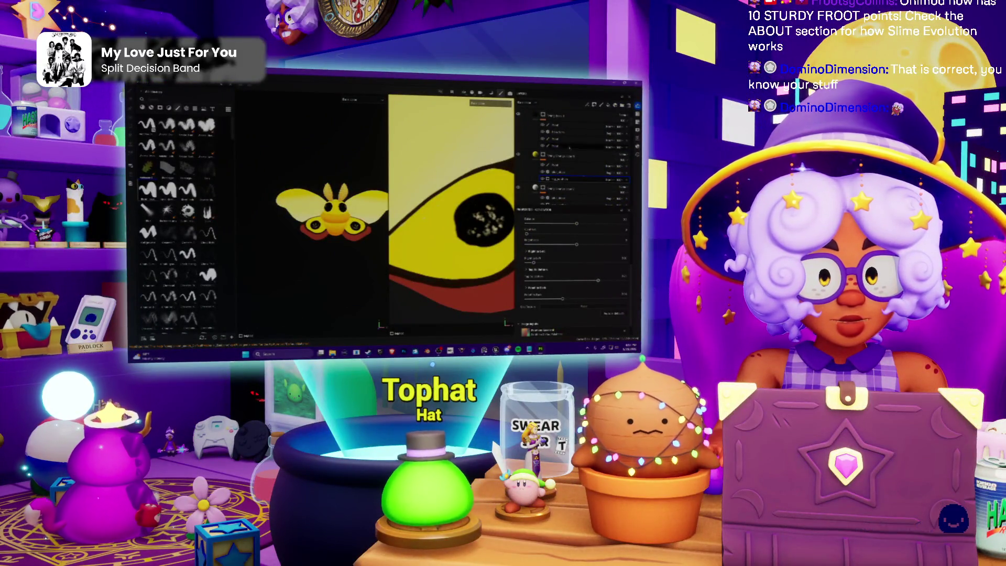
# Select and inspect the layers in the wing group to find the one to work on.
pyautogui.click(549, 163)
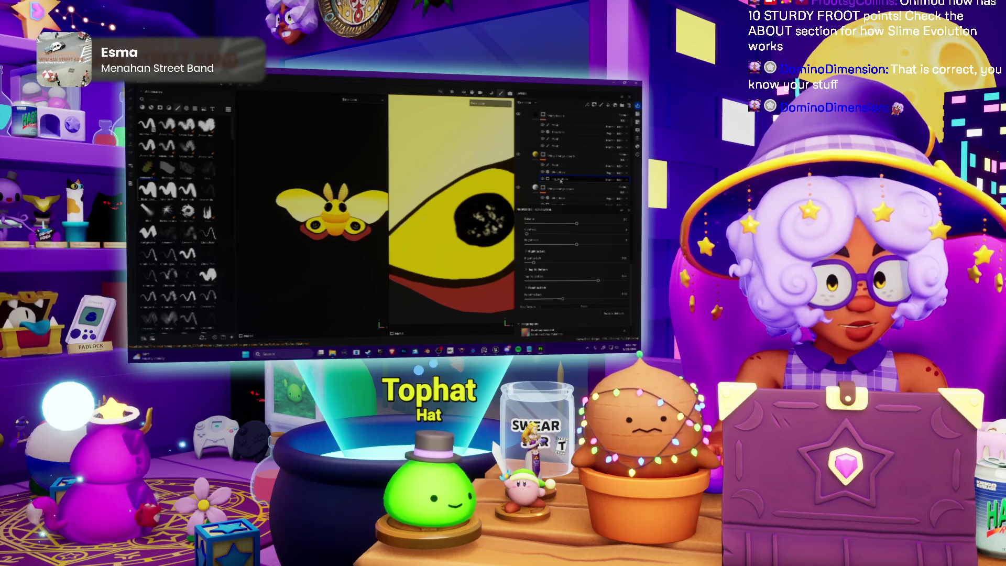
pyautogui.click(549, 164)
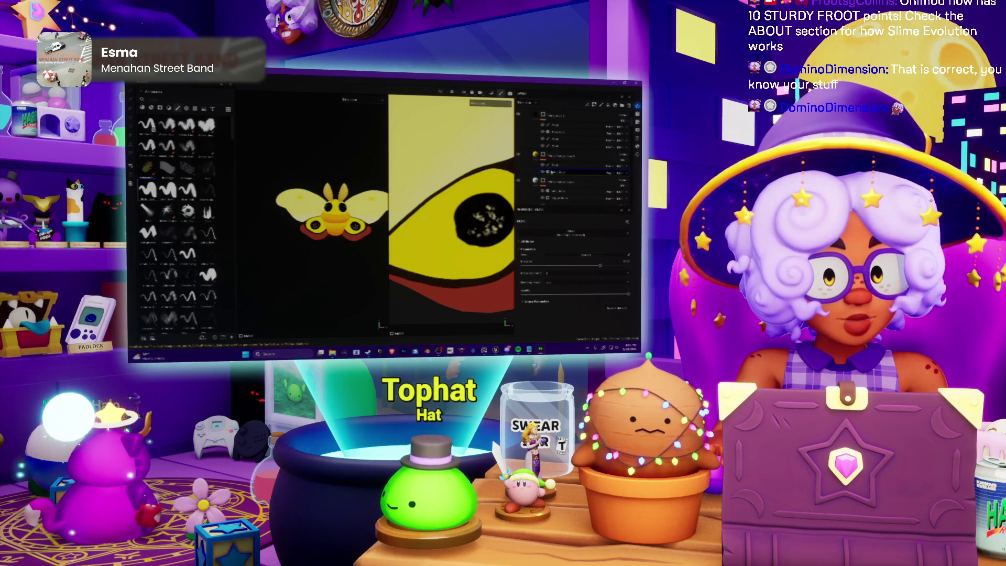
pyautogui.rightClick(551, 171)
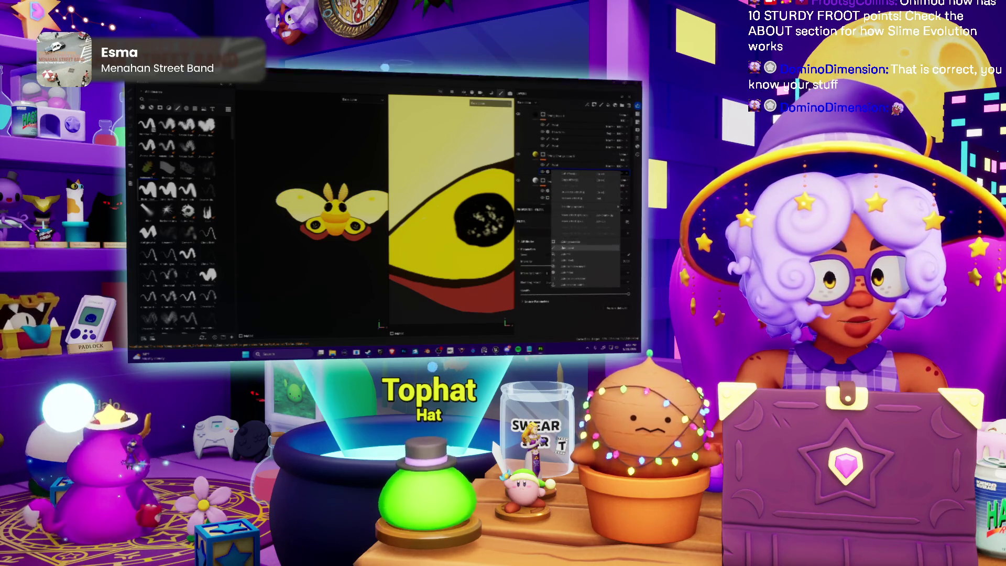
pyautogui.click(562, 242)
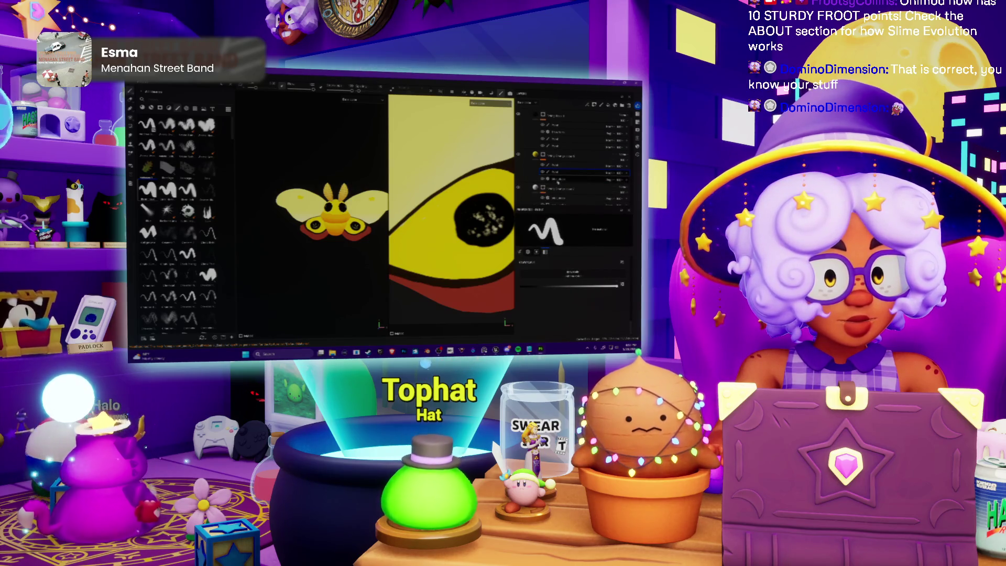
pyautogui.click(556, 180)
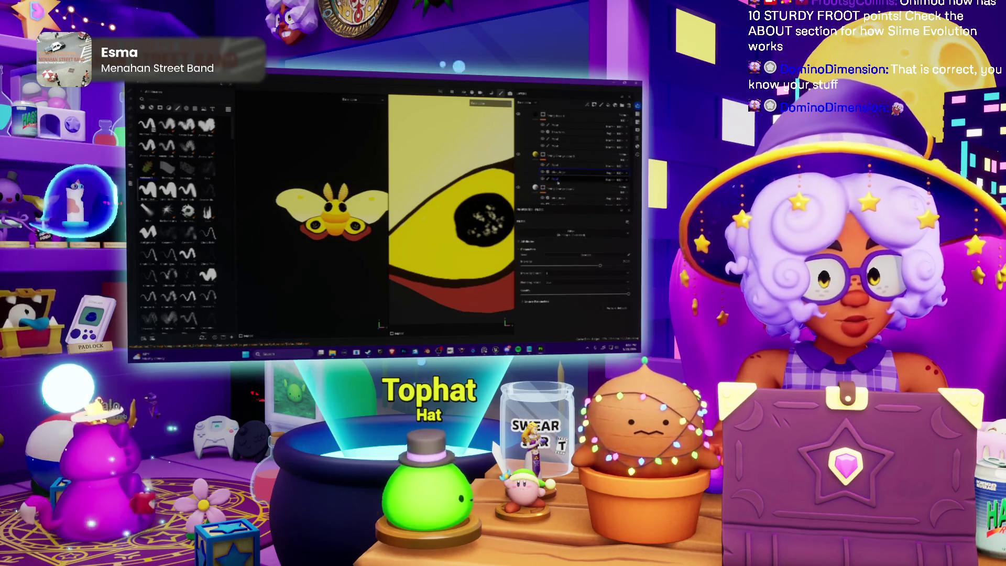
pyautogui.click(557, 179)
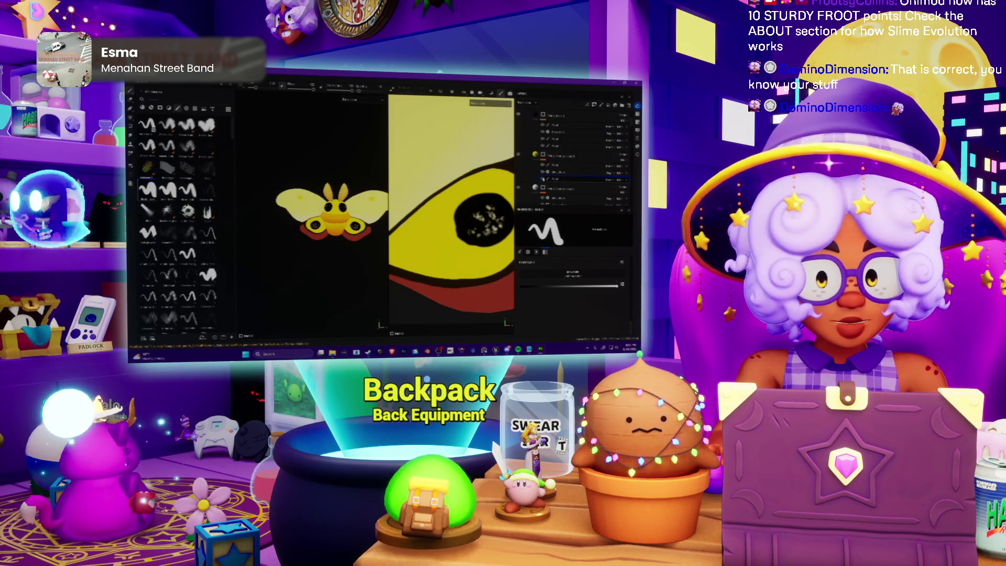
# Toggle the yellow wing fill layers off and on to compare, and pick the Paint Brush.
pyautogui.click(519, 155)
pyautogui.click(518, 155)
pyautogui.scroll(5, 308, 209)
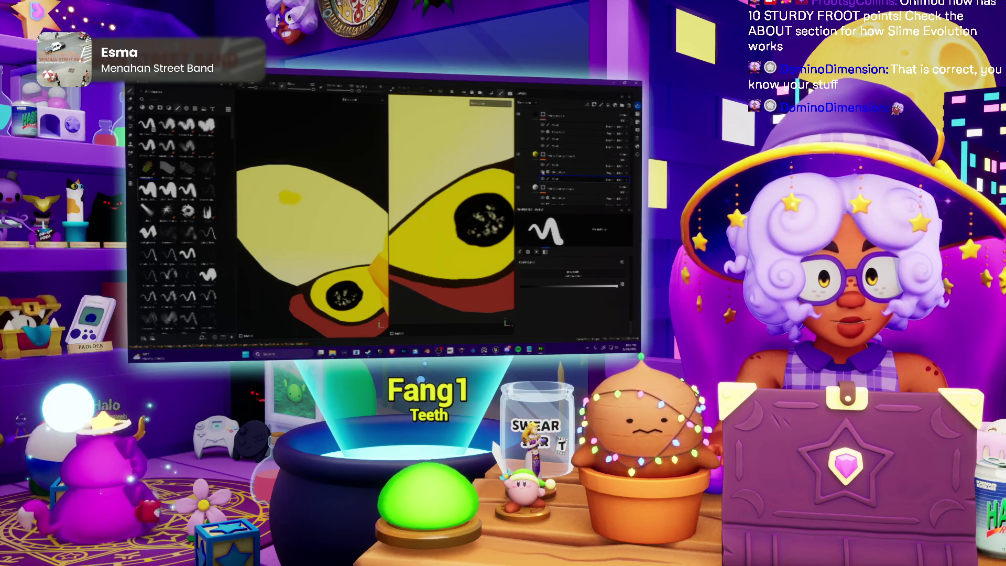
pyautogui.click(543, 171)
pyautogui.click(542, 168)
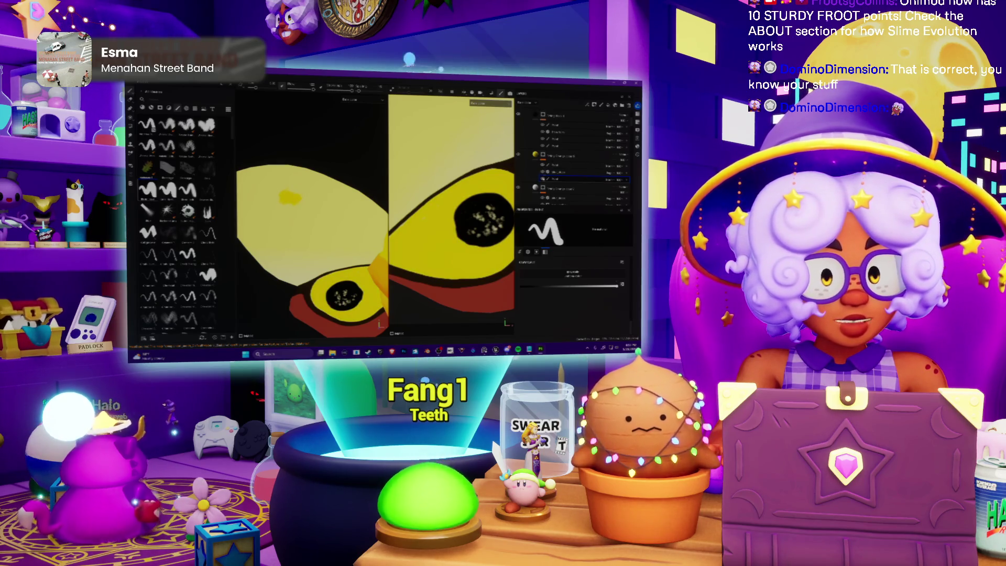
pyautogui.click(560, 156)
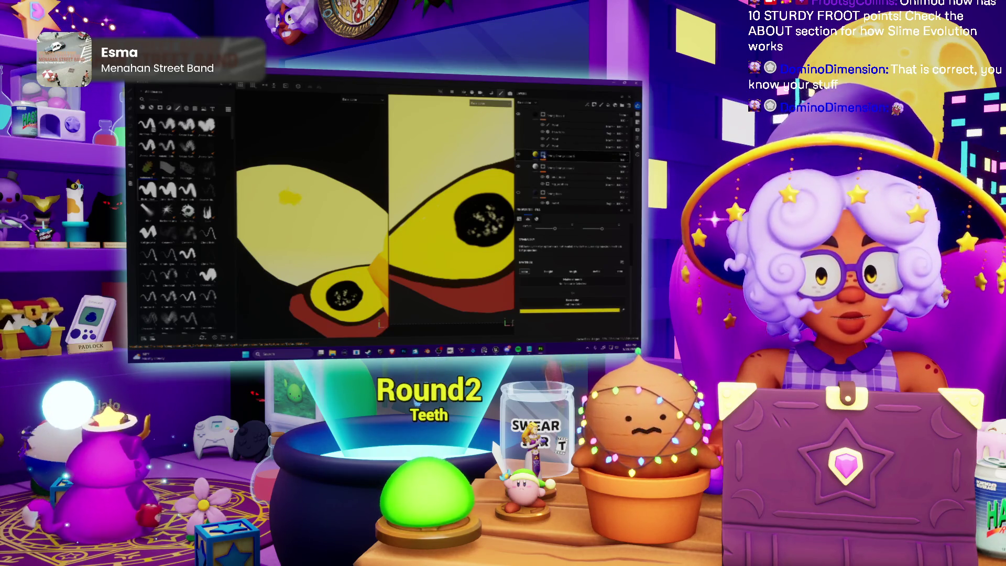
pyautogui.press('b')
pyautogui.click(543, 171)
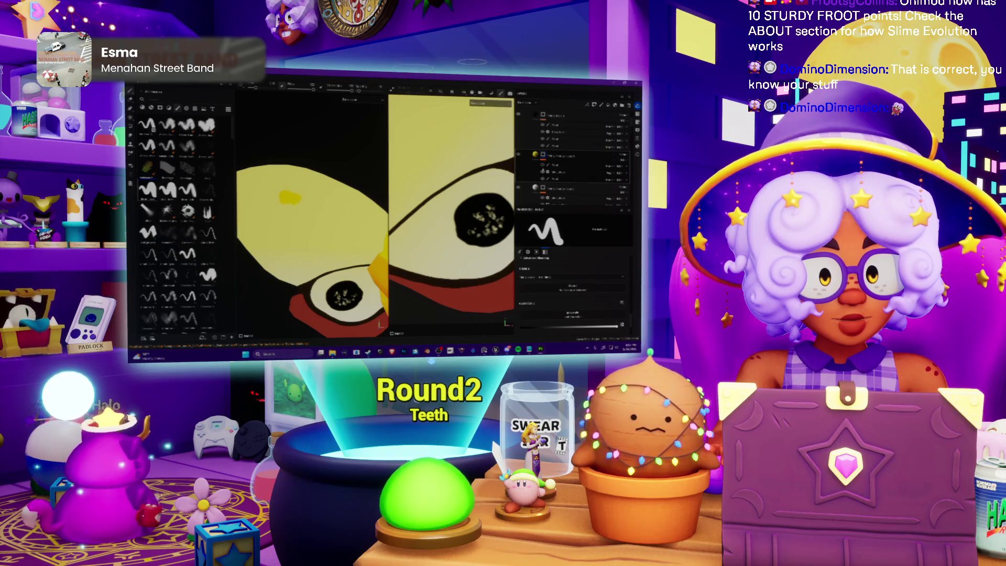
pyautogui.click(542, 165)
pyautogui.click(517, 157)
pyautogui.click(517, 157)
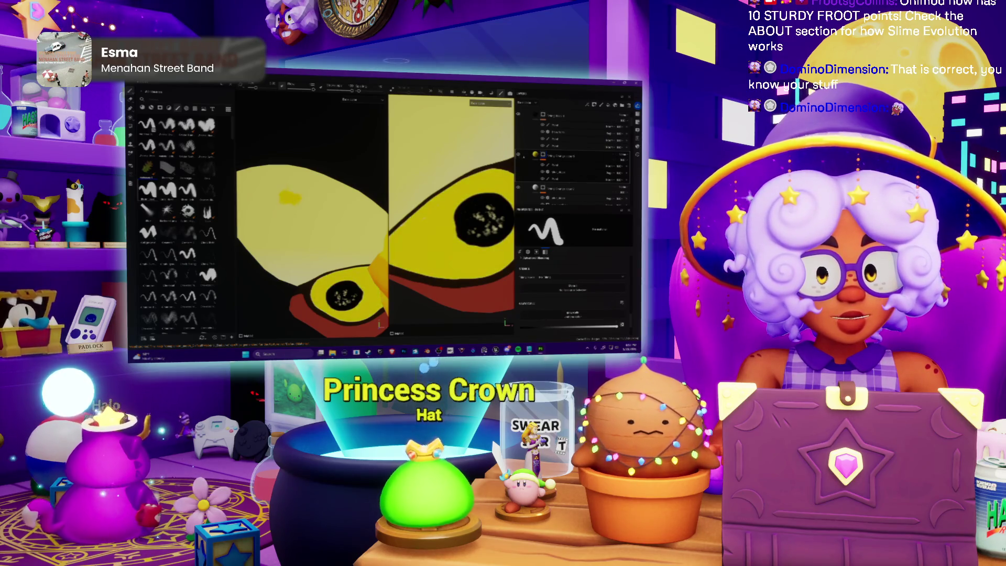
# Paint over the darker yellow spot on the upper wing, choosing a soft round brush tip.
pyautogui.click(542, 167)
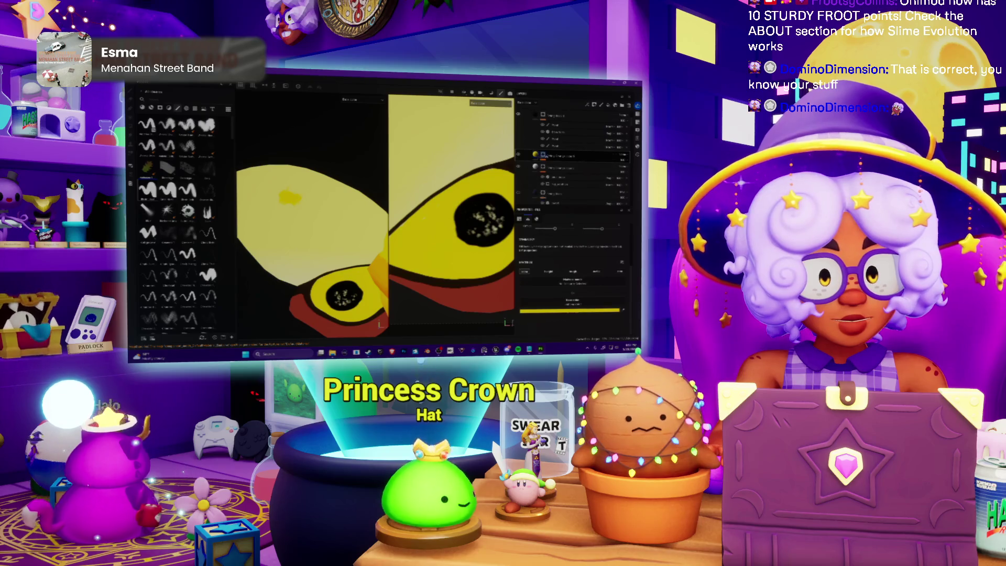
pyautogui.press('b')
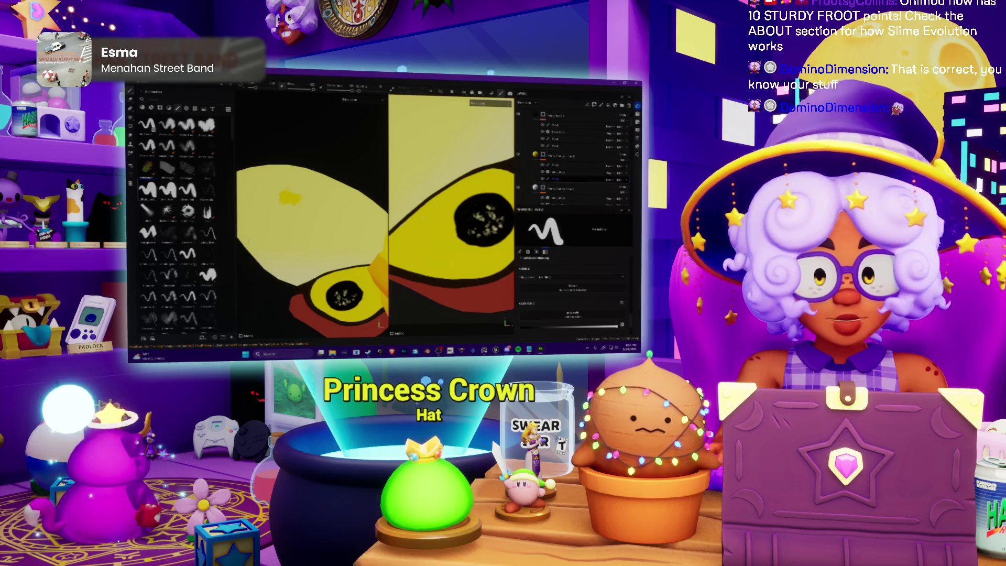
pyautogui.click(557, 180)
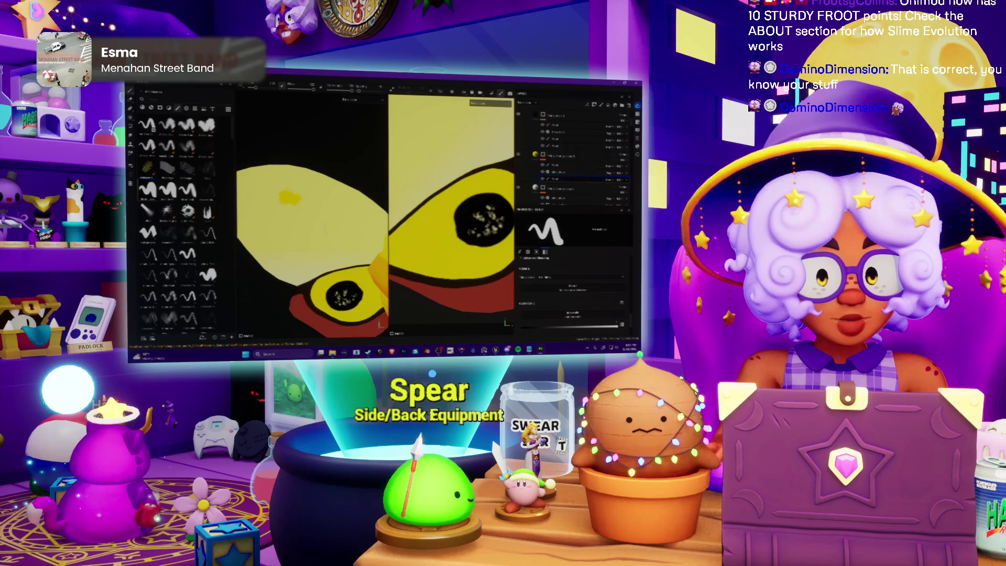
pyautogui.moveTo(283, 197); pyautogui.dragTo(297, 198)
pyautogui.scroll(-5, 313, 220)
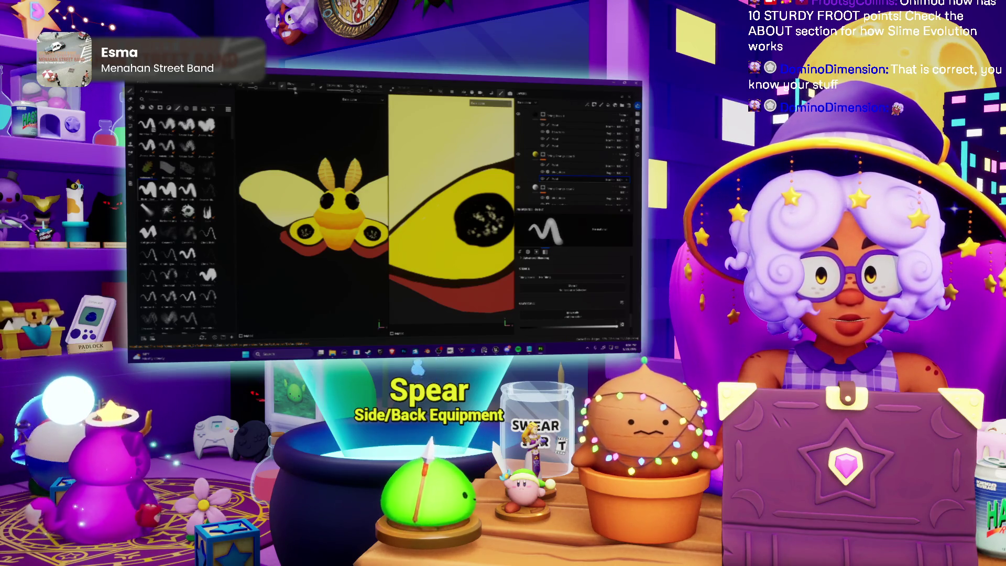
pyautogui.click(266, 88)
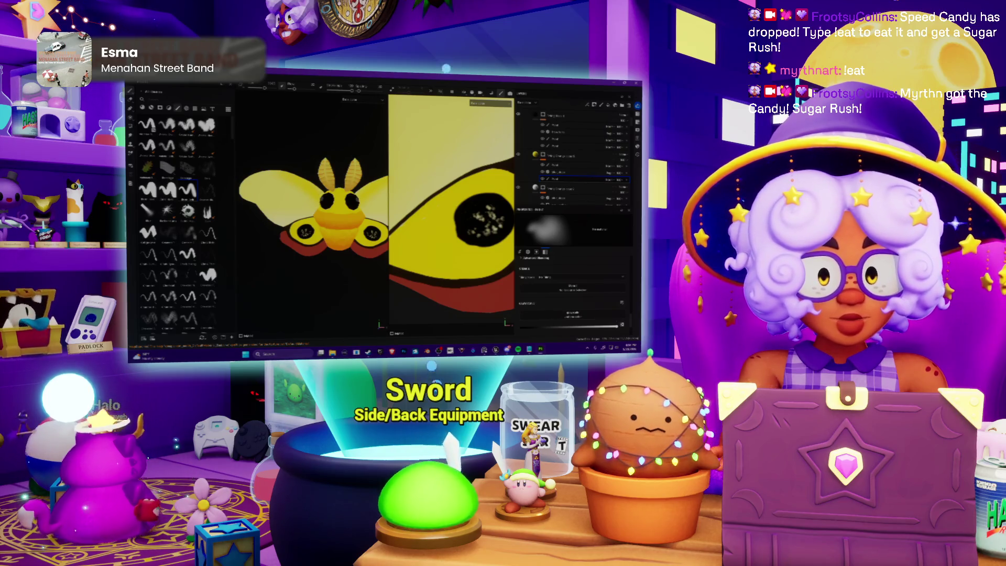
# With the soft round brush ready, bring up the canvas context menu and dismiss it.
pyautogui.scroll(-5, 446, 222)
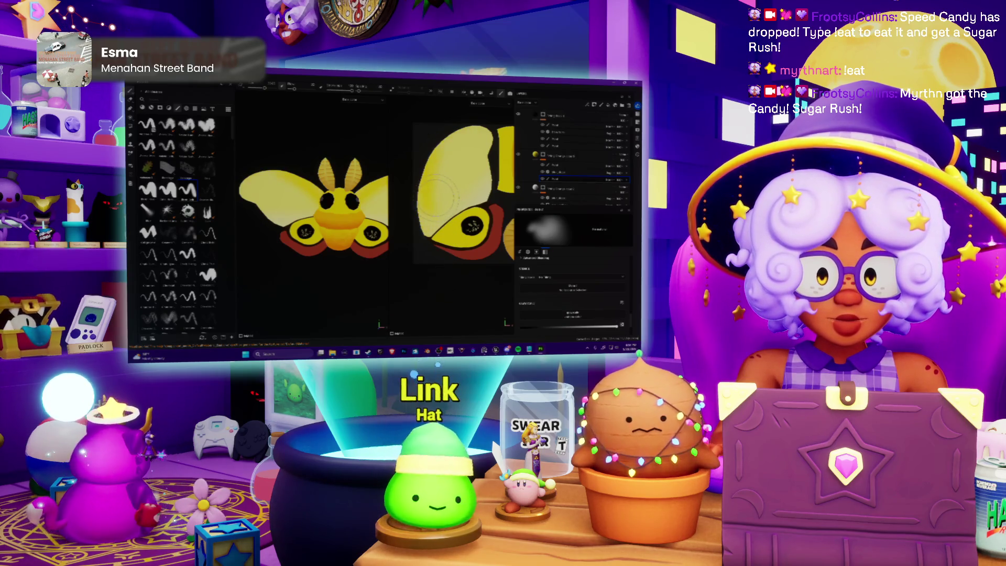
pyautogui.rightClick(393, 237)
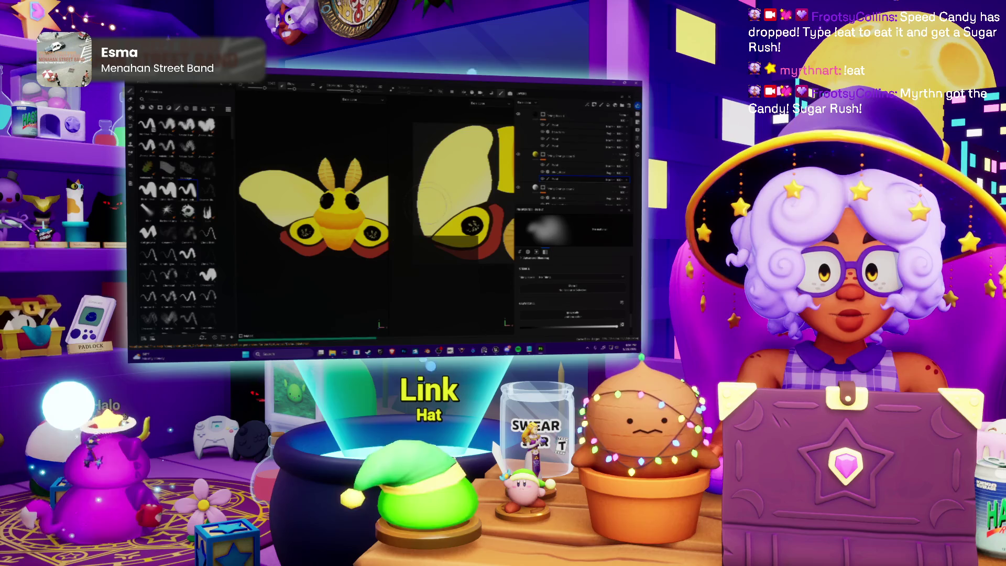
pyautogui.click(414, 317)
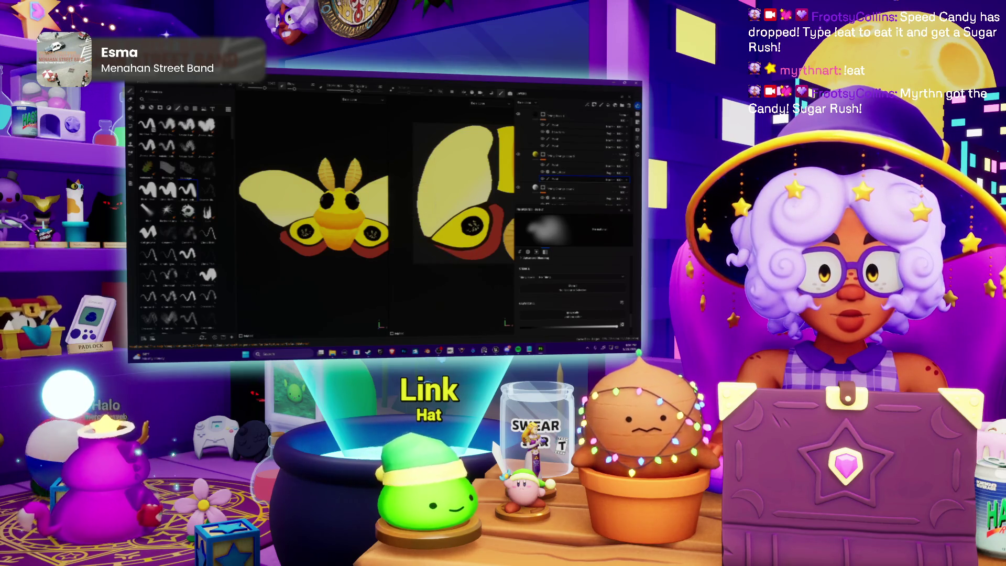
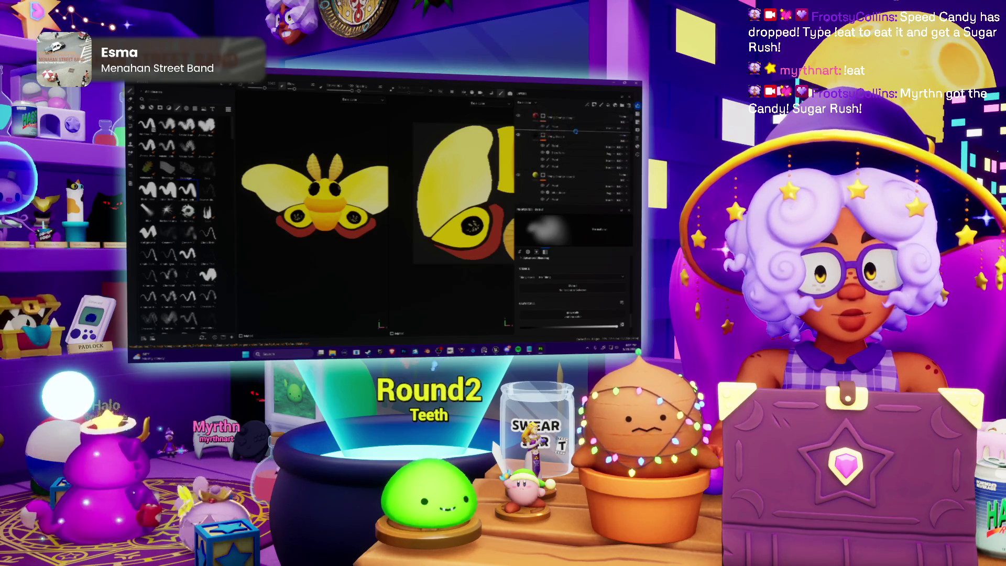
# Add a leopard-spot fill layer to the wings and shrink its scale for smaller, denser spots.
pyautogui.click(577, 134)
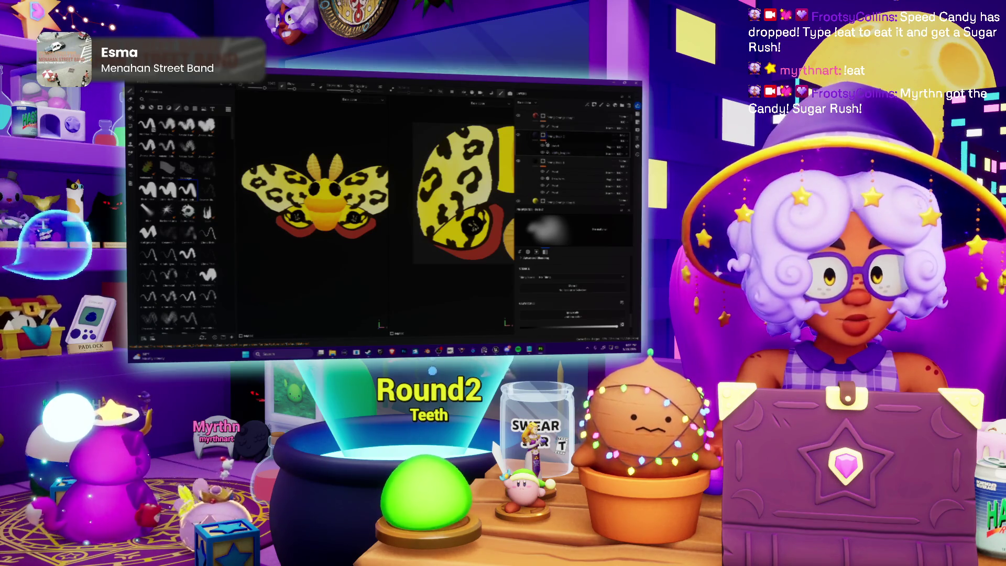
pyautogui.click(563, 153)
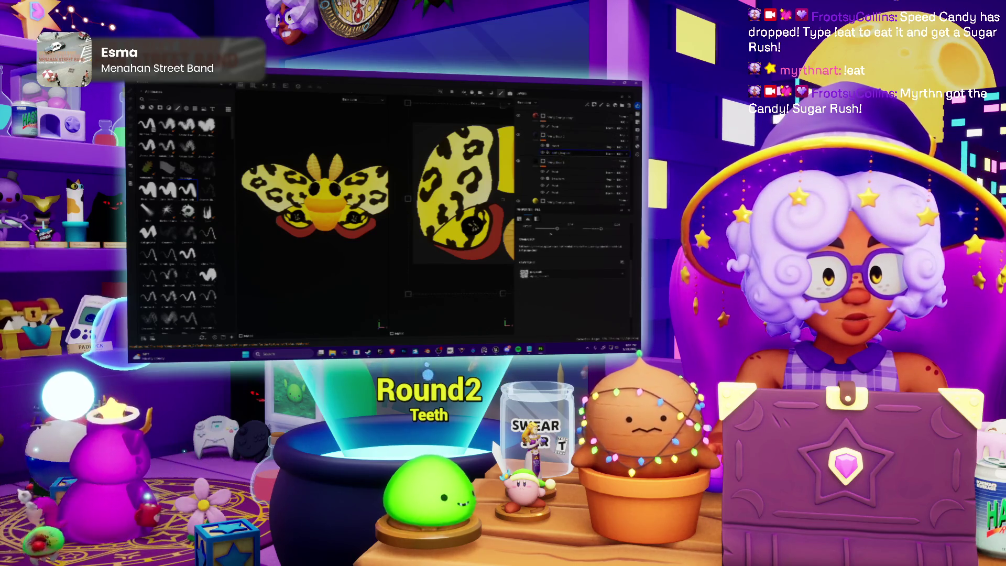
pyautogui.moveTo(559, 256); pyautogui.dragTo(561, 258)
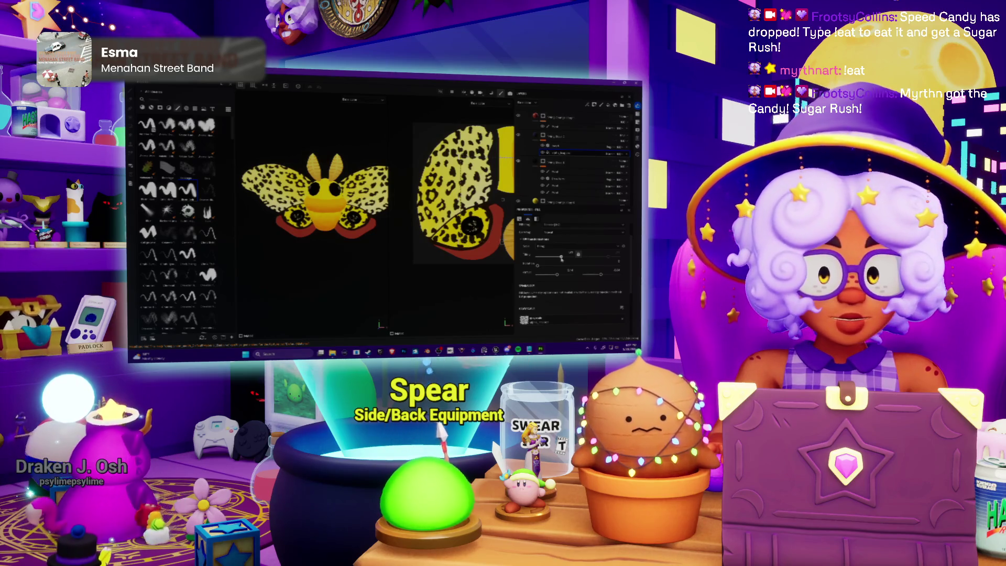
pyautogui.moveTo(561, 259); pyautogui.dragTo(551, 274)
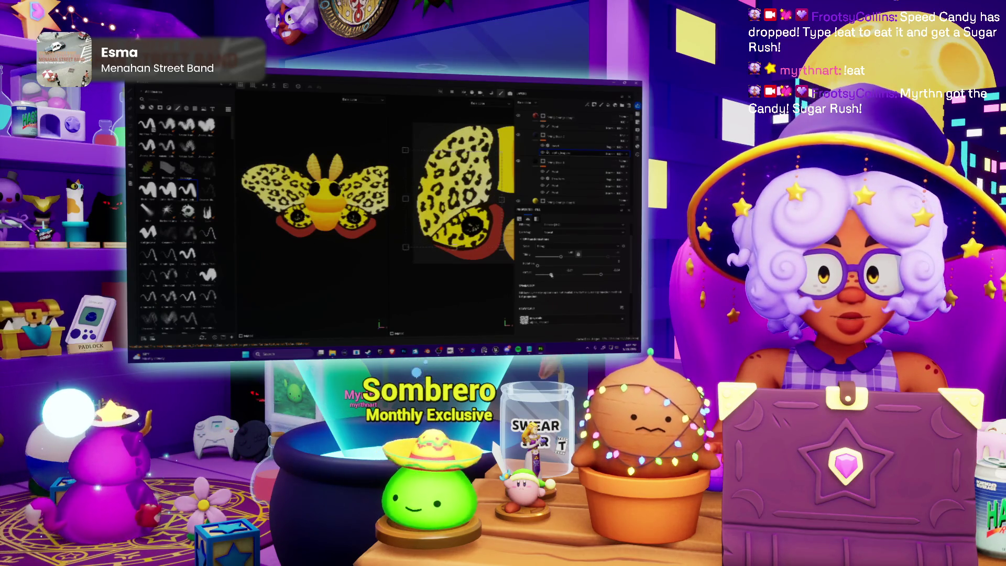
# Add a blur filter to the leopard pattern layer and select the layers below it.
pyautogui.rightClick(563, 147)
pyautogui.click(583, 224)
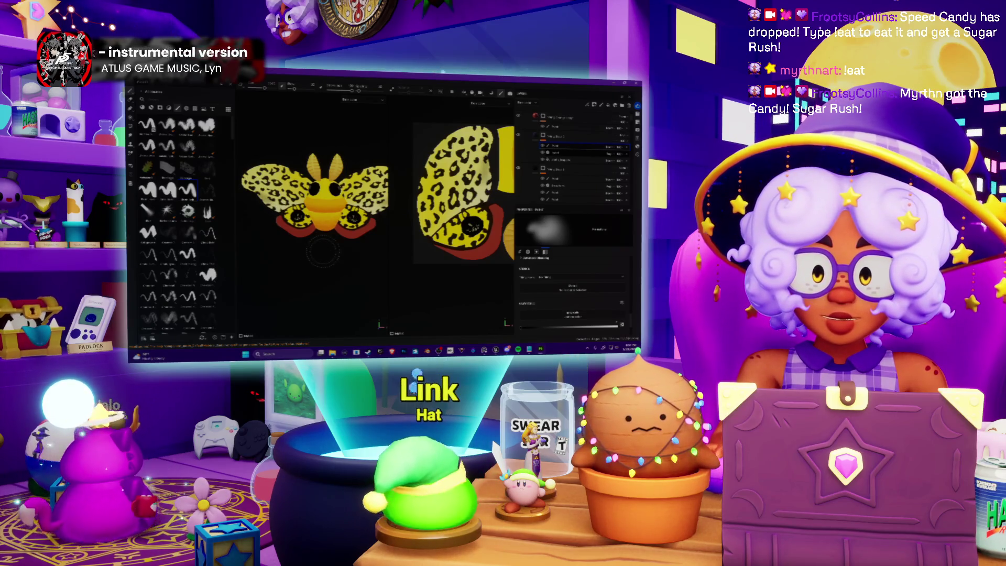
pyautogui.click(558, 137)
pyautogui.click(558, 145)
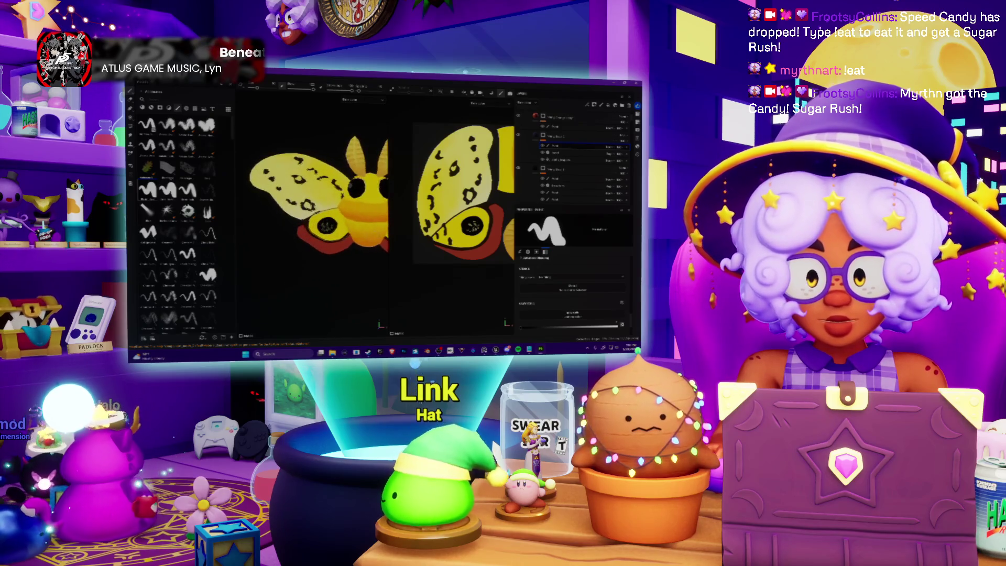
# Paint over part of a dark wing spot in yellow.
pyautogui.scroll(3, 461, 188)
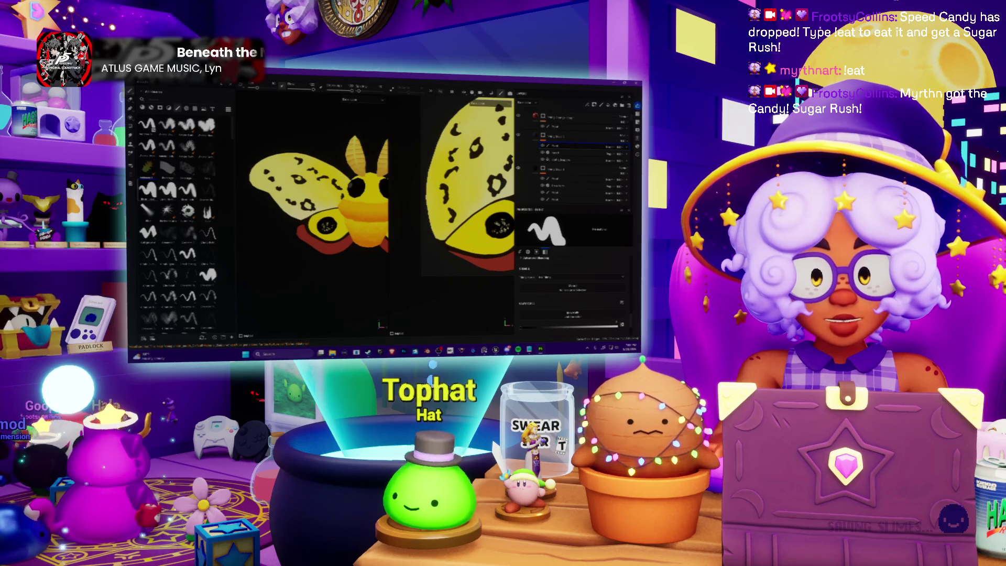
pyautogui.scroll(-5, 318, 209)
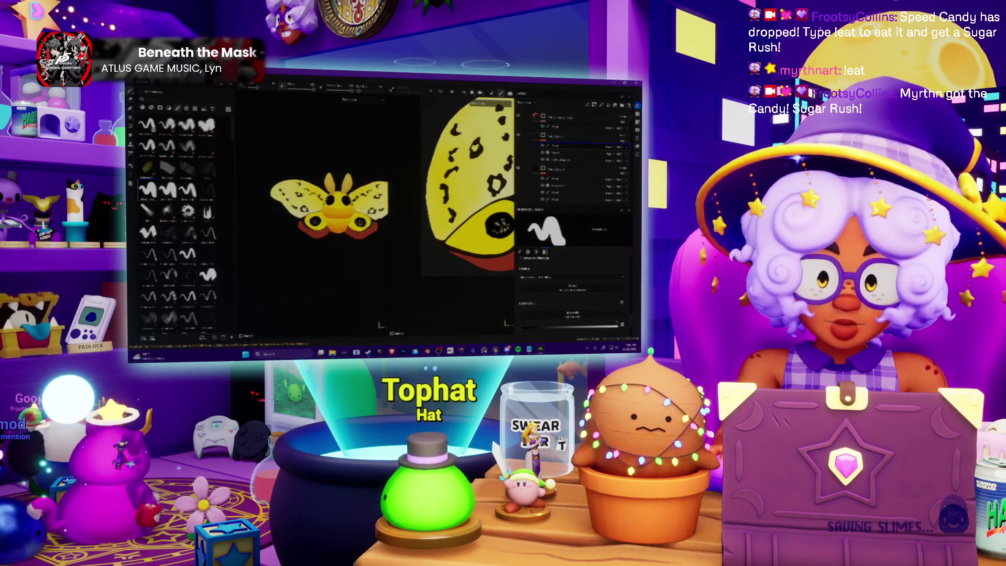
pyautogui.scroll(2, 316, 220)
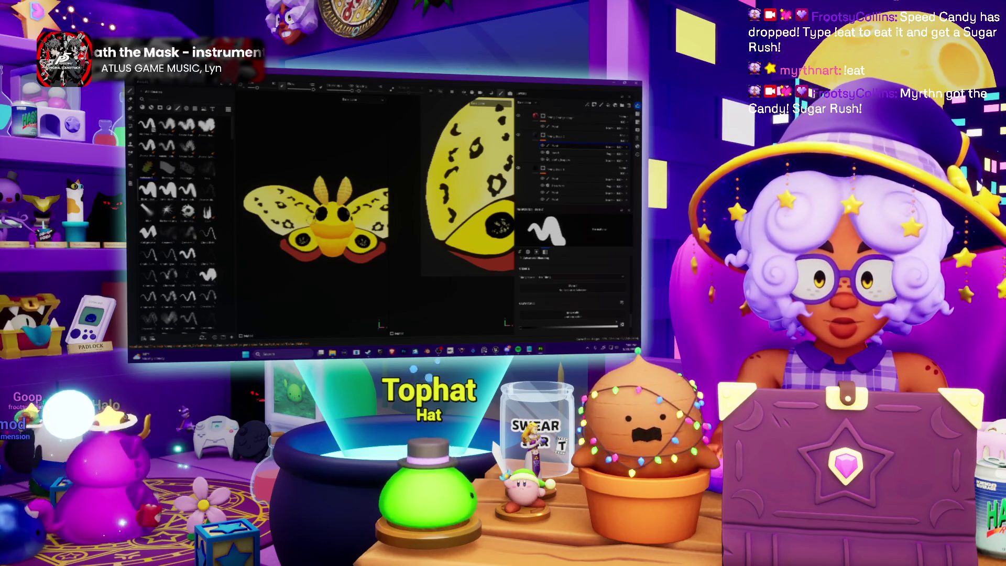
pyautogui.moveTo(492, 186); pyautogui.dragTo(490, 177)
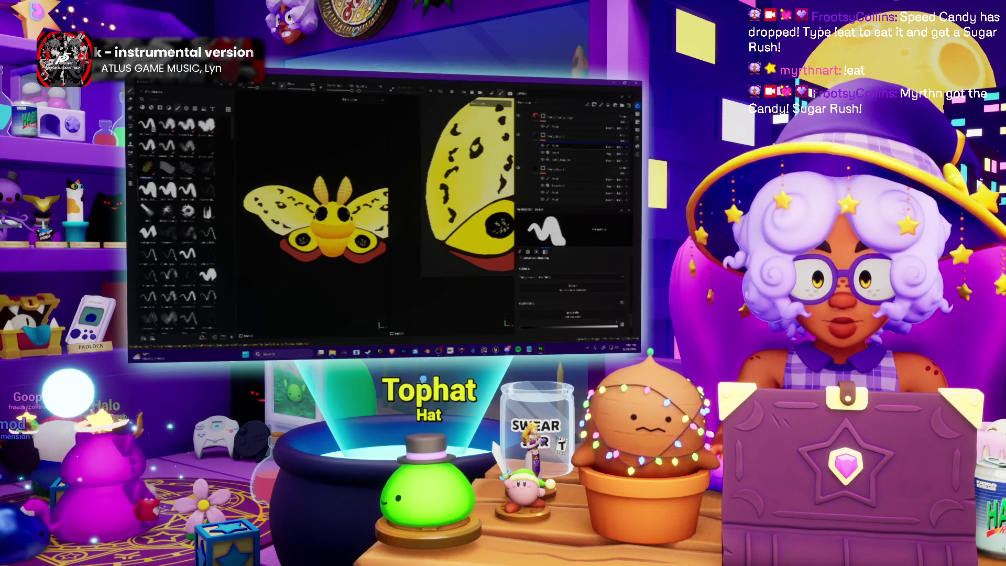
# Change the spots layer's blend mode so the spots turn faint orange, then select the fill layer.
pyautogui.scroll(-1, 316, 220)
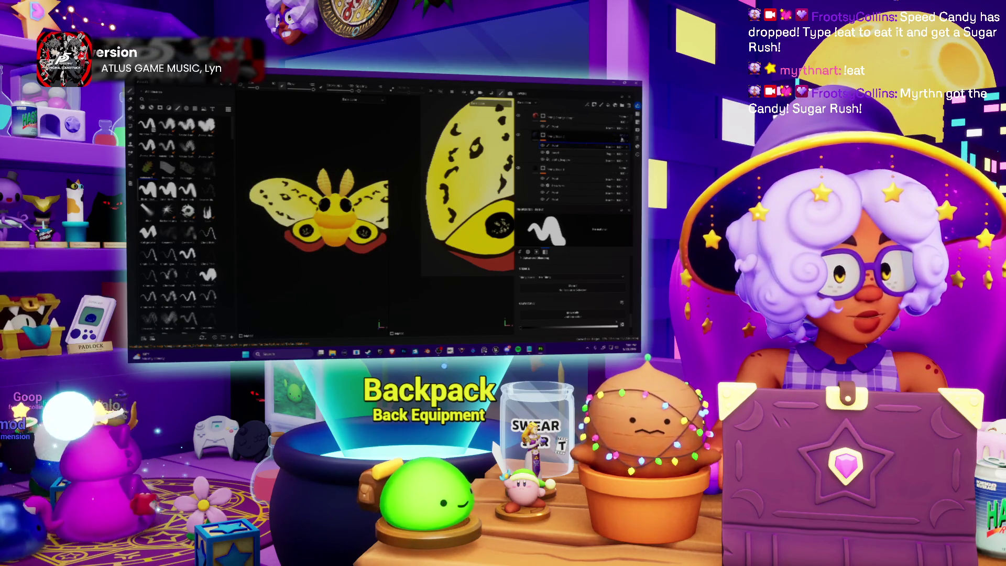
pyautogui.click(621, 137)
pyautogui.click(613, 246)
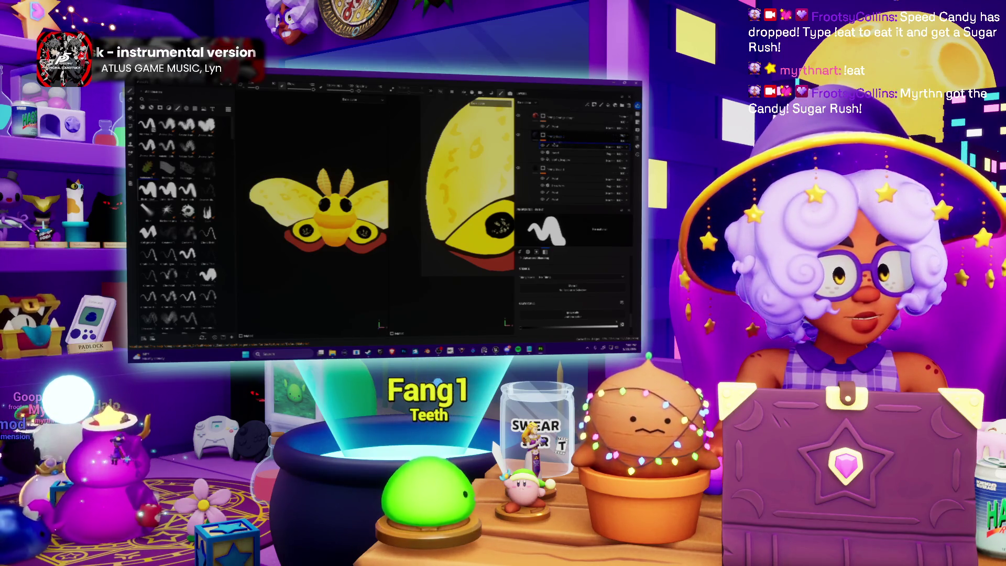
pyautogui.click(561, 137)
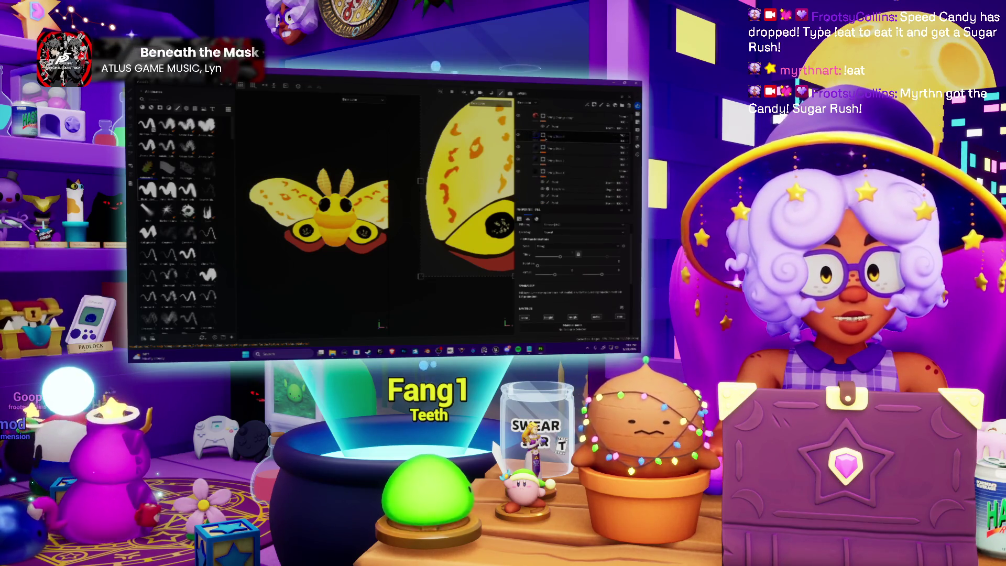
# Rearrange the layers through their context menus and adjust a setting on a lower layer.
pyautogui.rightClick(622, 138)
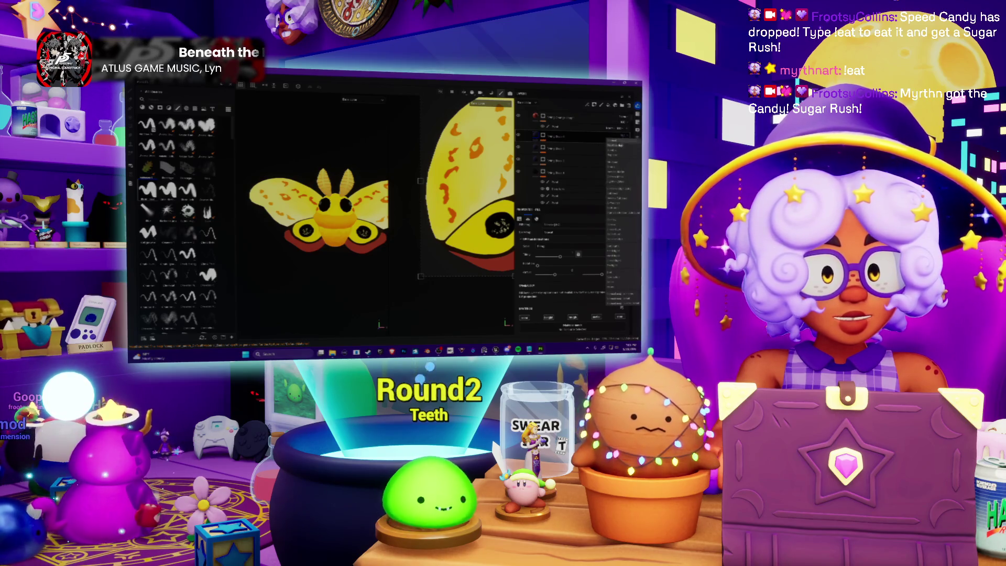
pyautogui.click(618, 143)
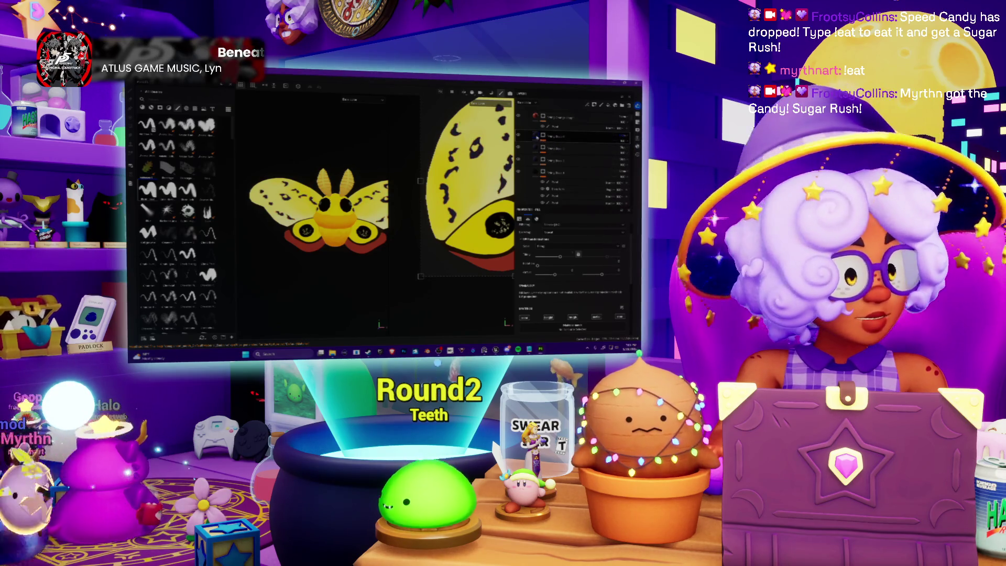
pyautogui.rightClick(536, 137)
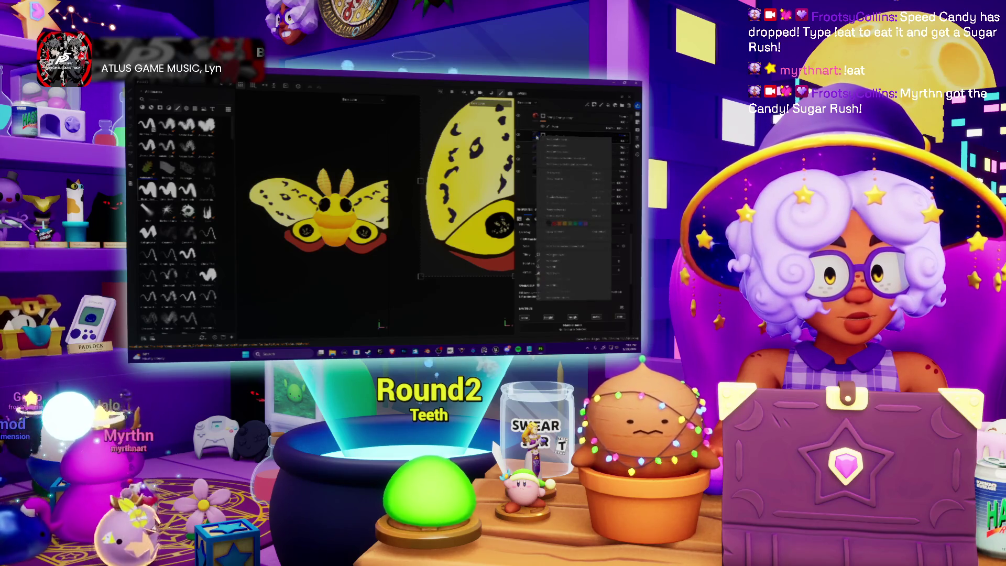
pyautogui.click(557, 285)
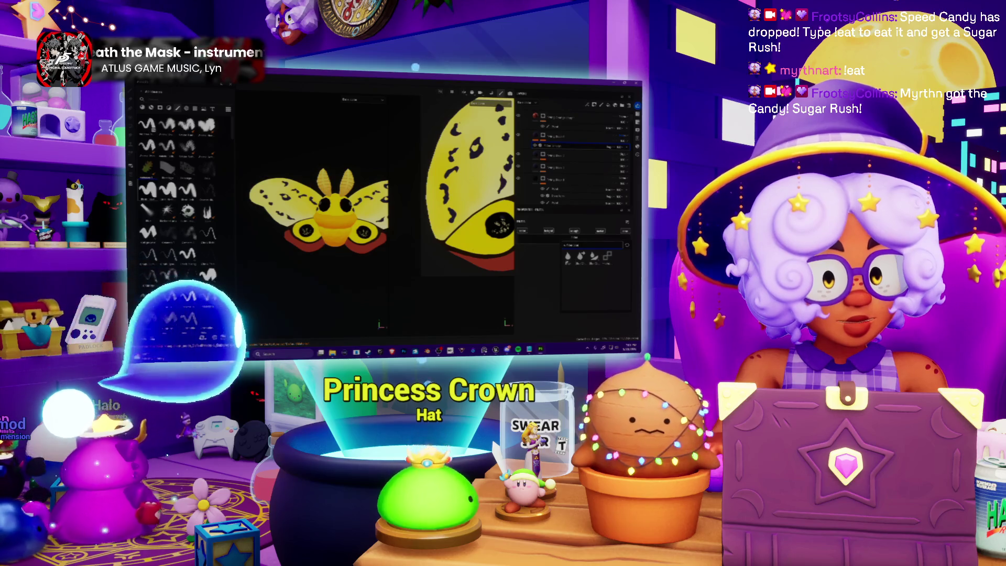
pyautogui.click(577, 179)
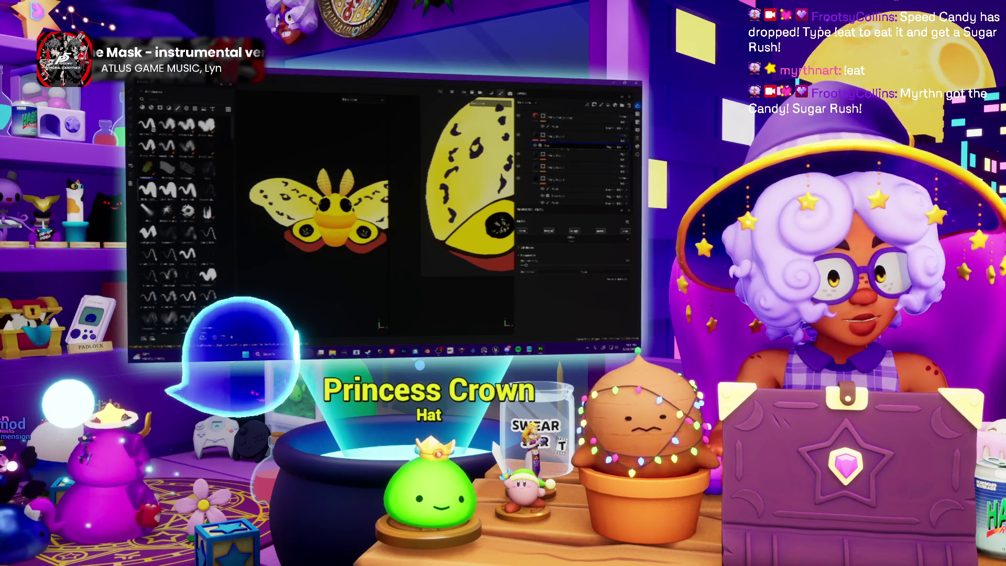
pyautogui.moveTo(525, 265); pyautogui.dragTo(596, 265)
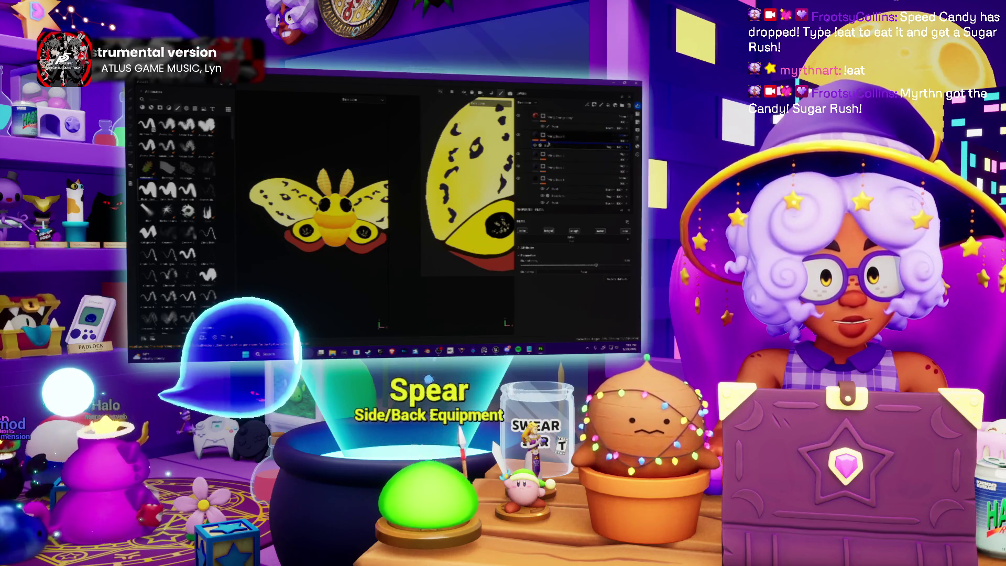
# Add a new layer above and tint the black wing spots brownish.
pyautogui.click(545, 136)
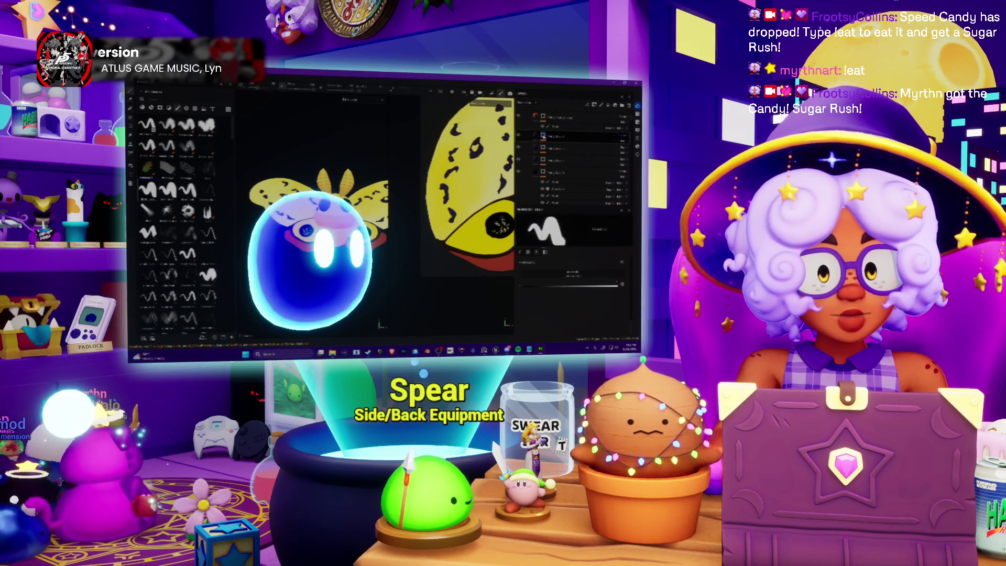
pyautogui.rightClick(545, 136)
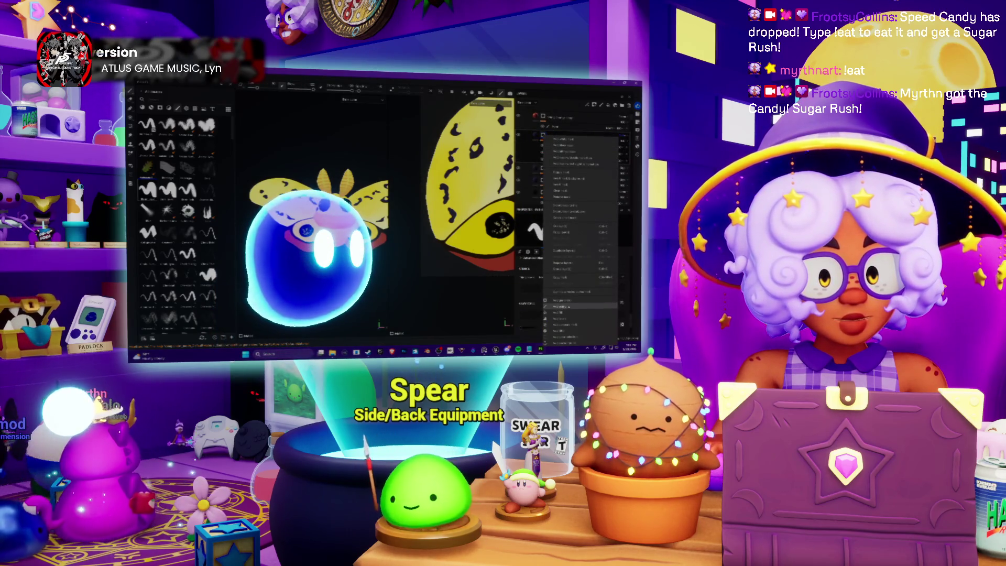
pyautogui.click(557, 330)
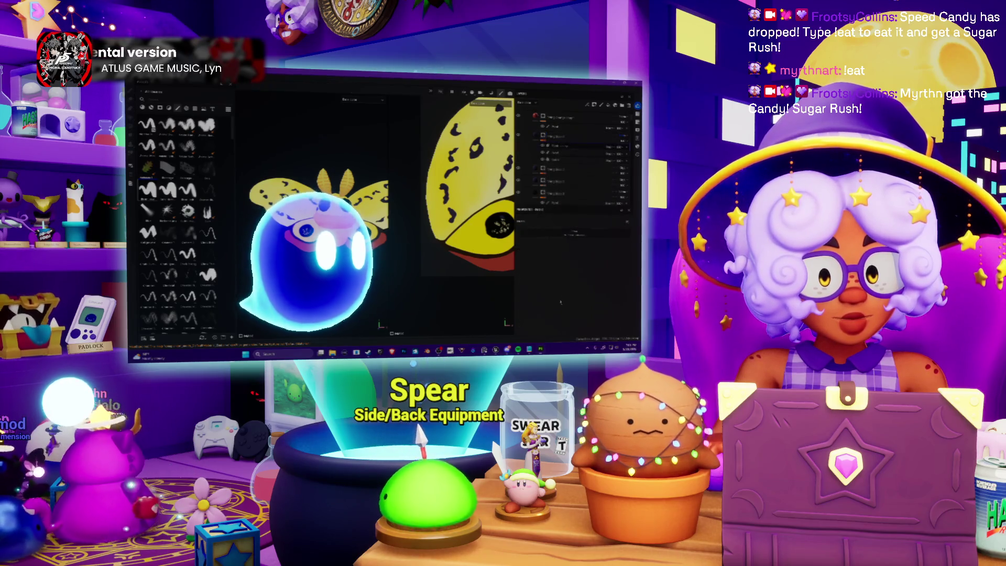
pyautogui.click(560, 259)
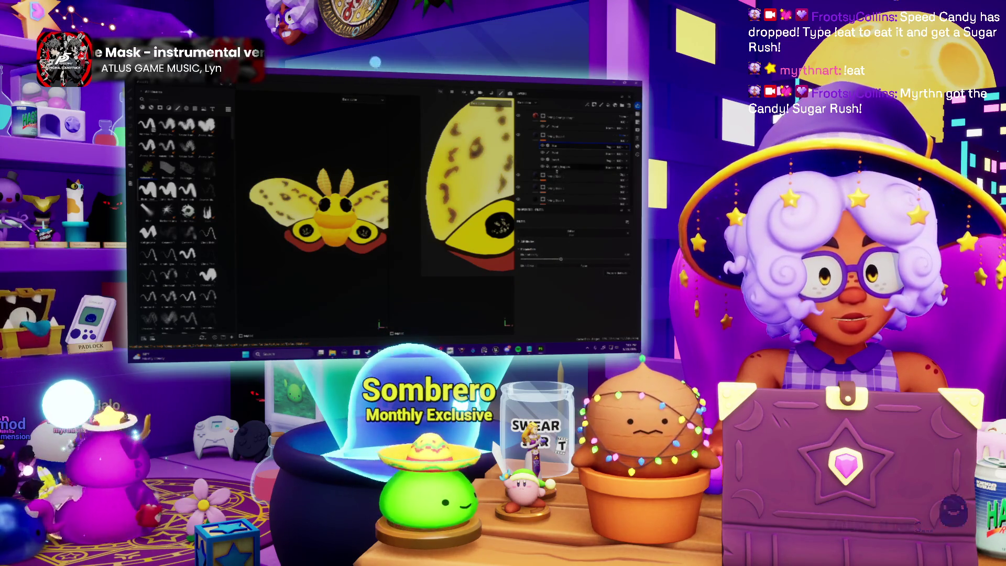
# Add a Levels adjustment layer and tune its sliders on the wing-spot shading.
pyautogui.rightClick(558, 149)
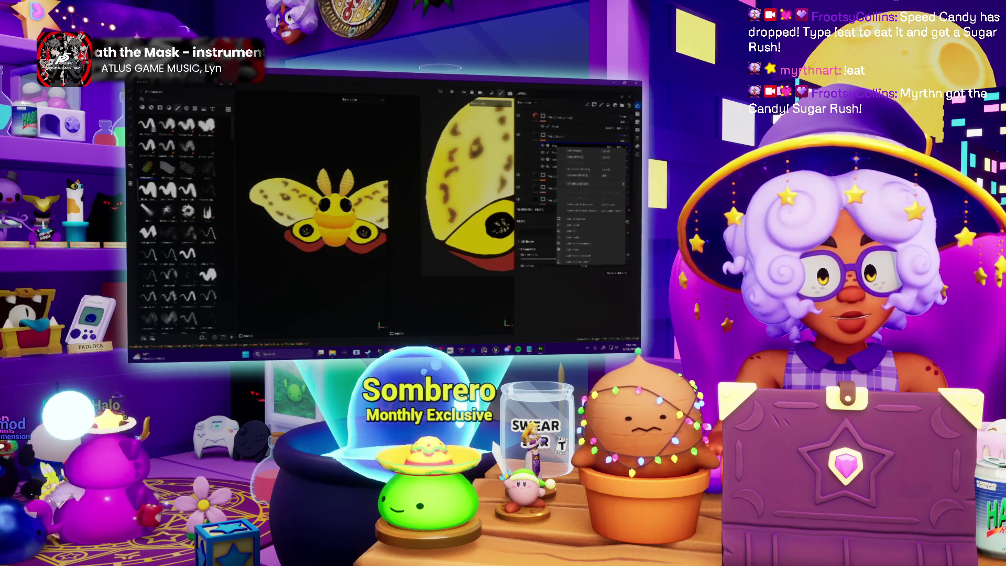
pyautogui.click(579, 244)
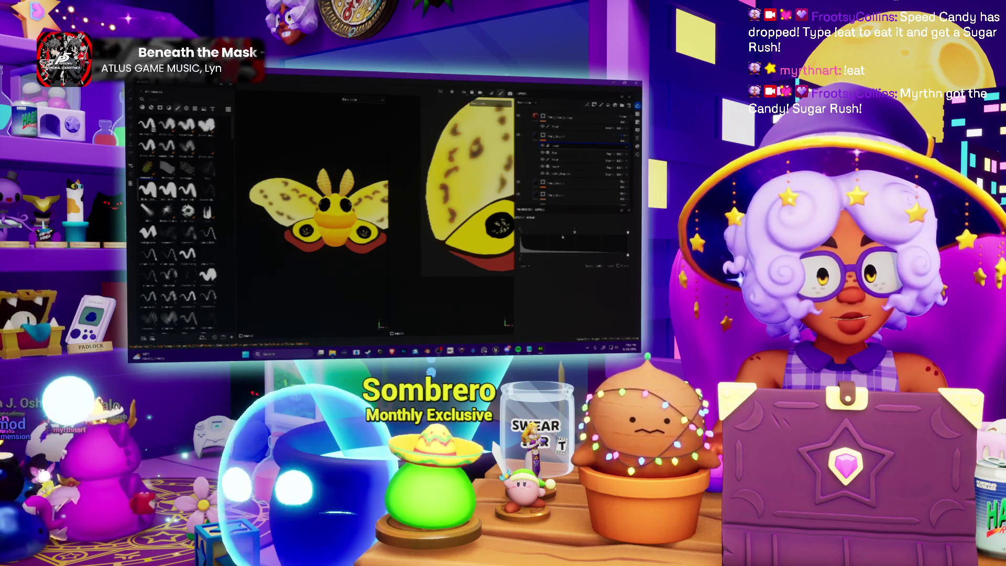
pyautogui.moveTo(575, 232); pyautogui.dragTo(609, 232)
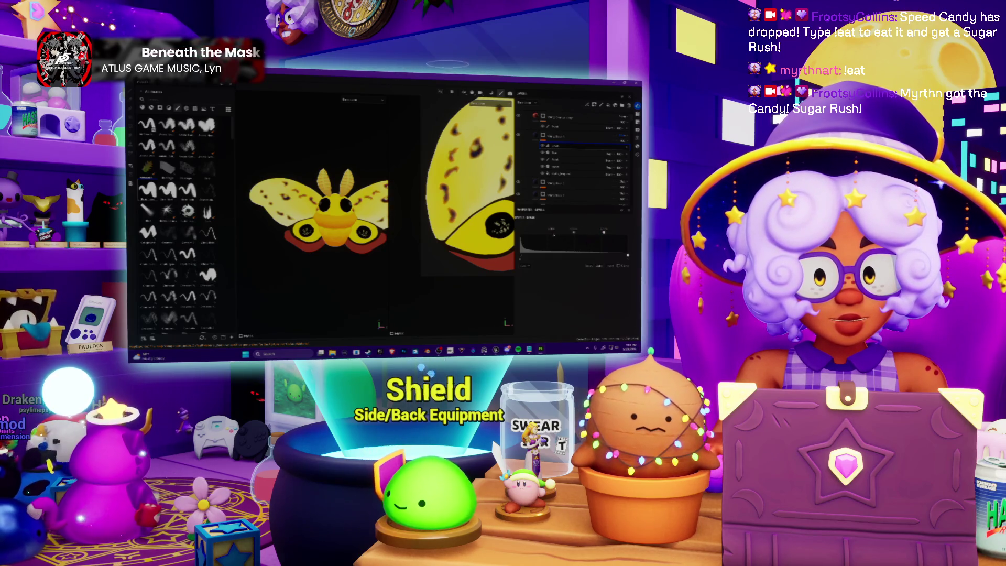
pyautogui.moveTo(604, 231); pyautogui.dragTo(603, 231)
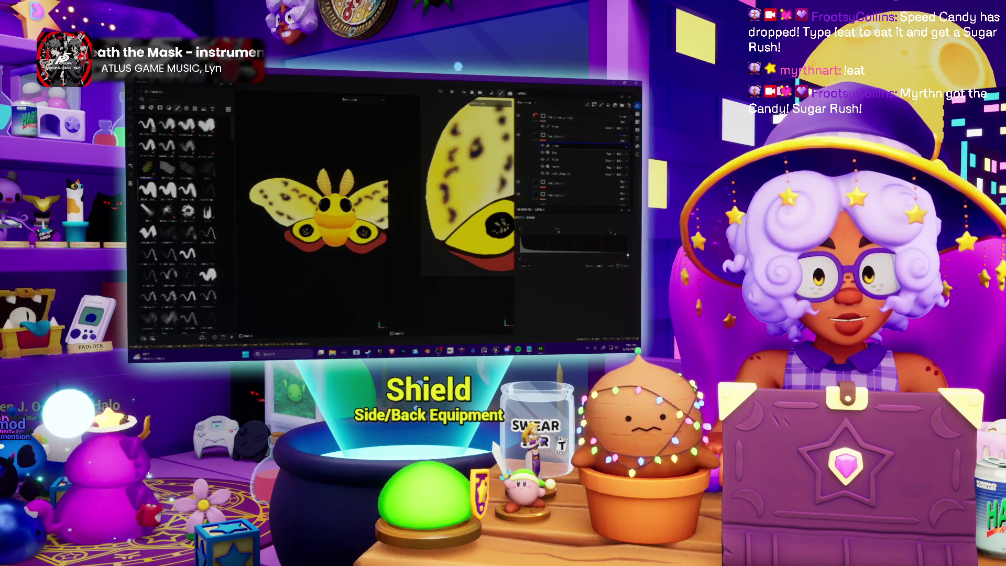
# Select the paint layer beneath the Levels layer and apply an option from its context menu.
pyautogui.click(564, 146)
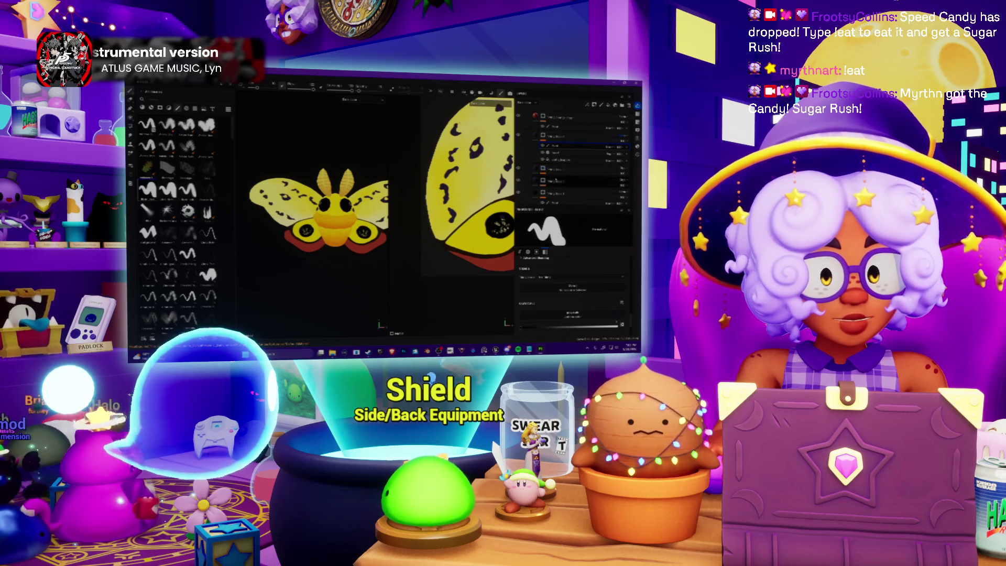
pyautogui.click(558, 170)
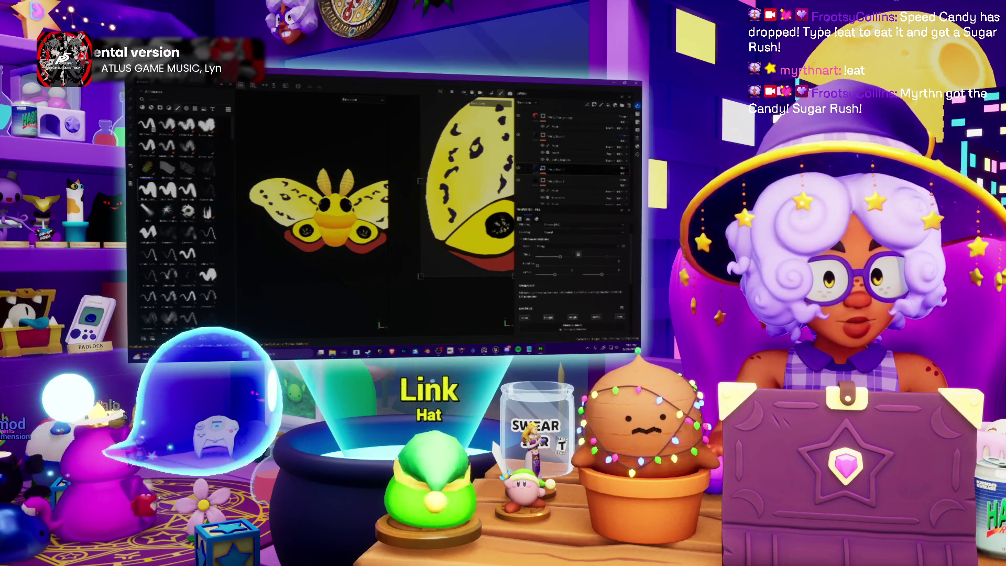
pyautogui.click(555, 180)
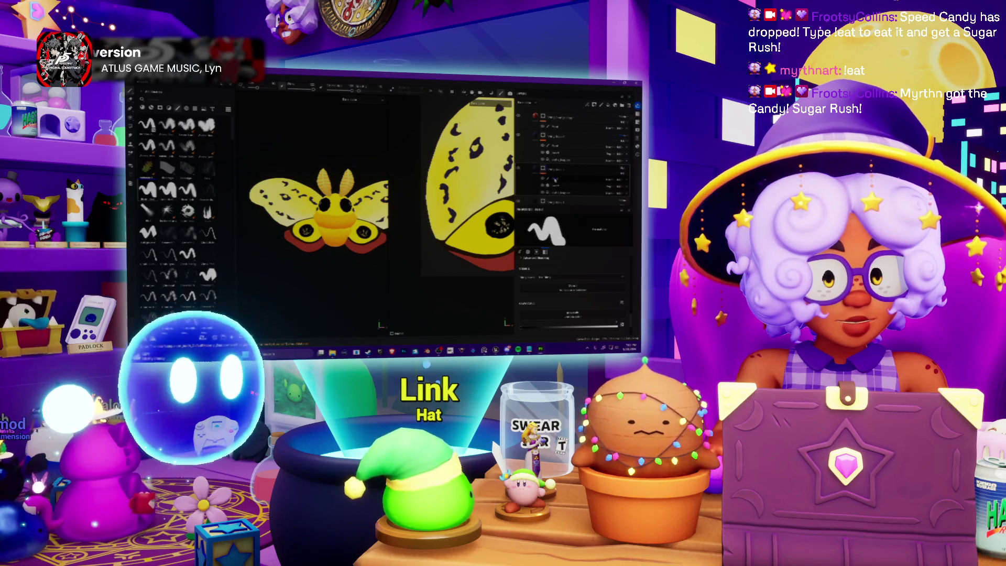
pyautogui.rightClick(555, 179)
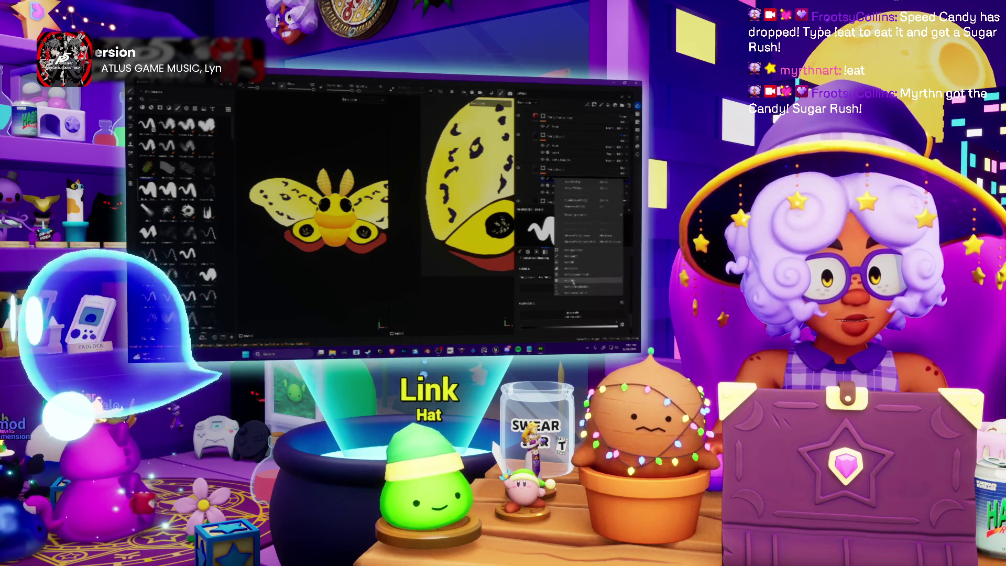
pyautogui.click(556, 251)
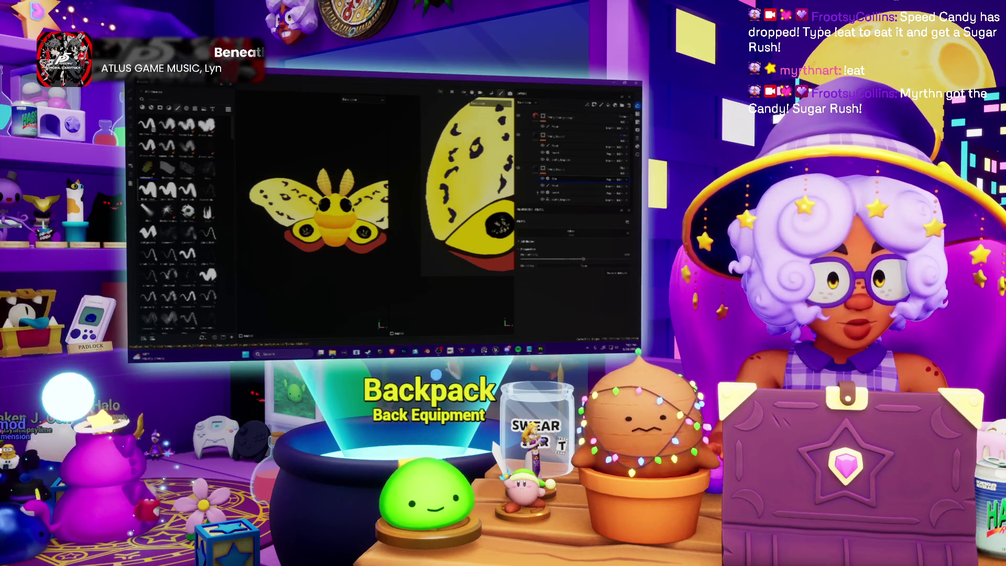
# Add a Levels adjustment to the Eye layer and show the spot layer again.
pyautogui.hotkey('ctrl', 'z')
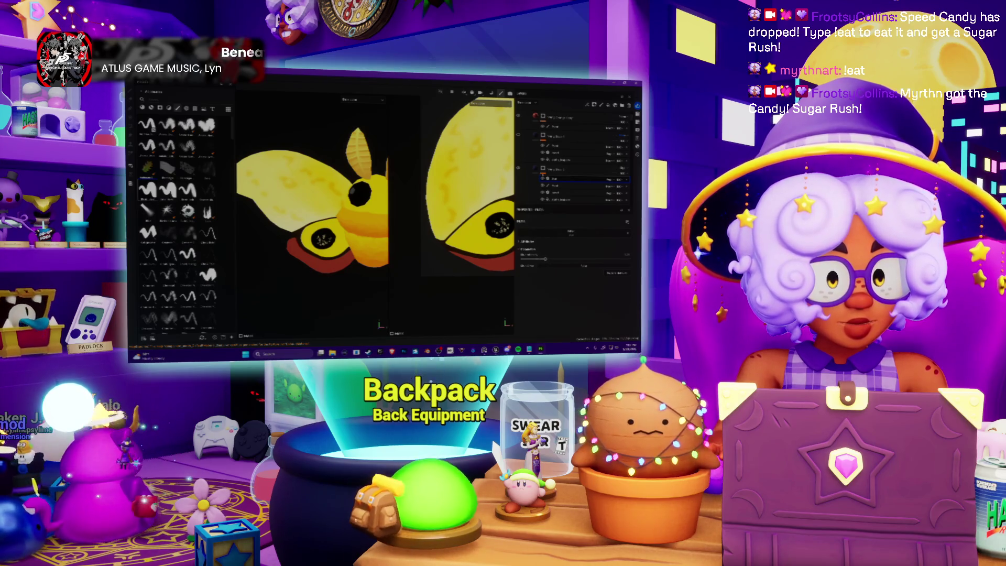
pyautogui.rightClick(553, 179)
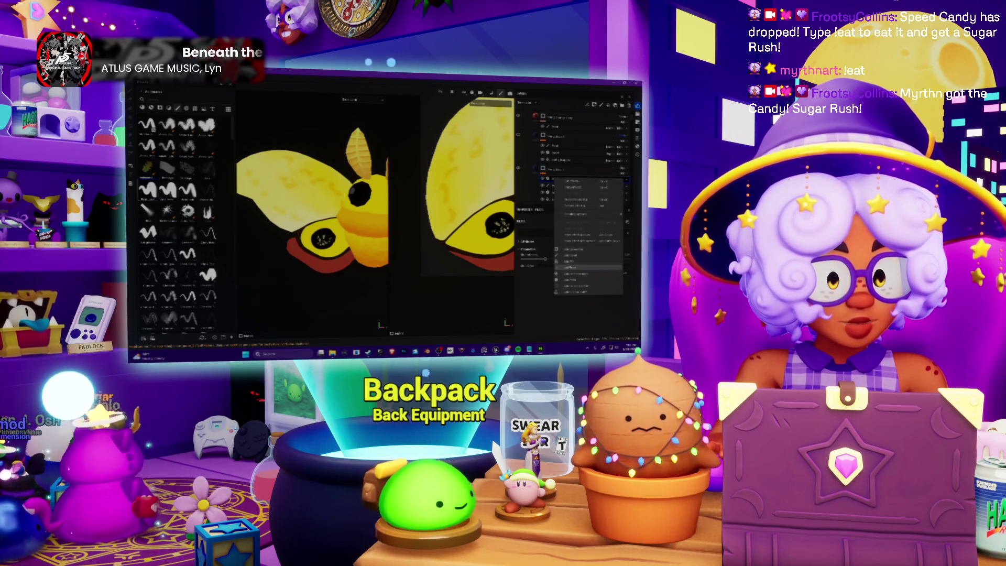
pyautogui.click(574, 268)
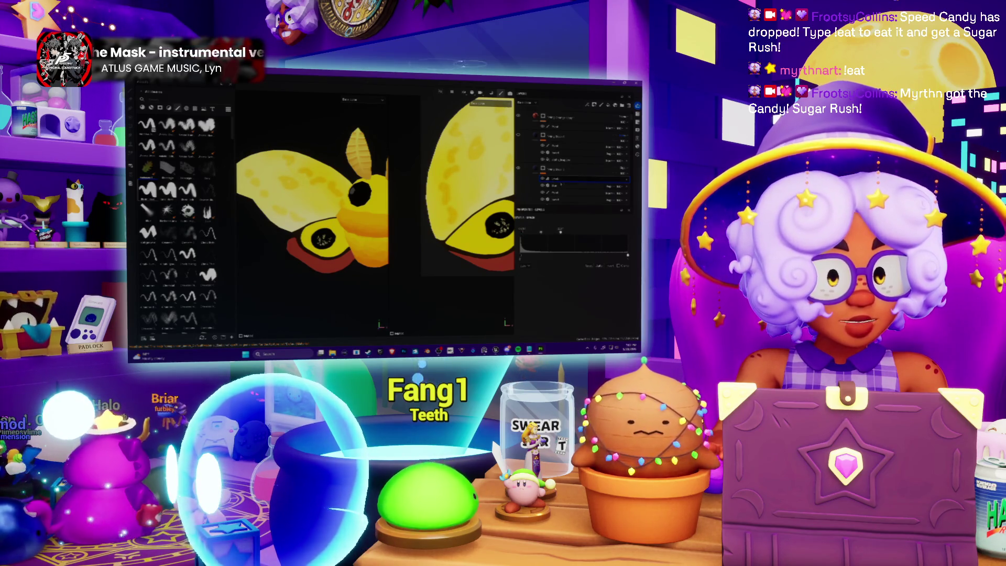
pyautogui.click(518, 135)
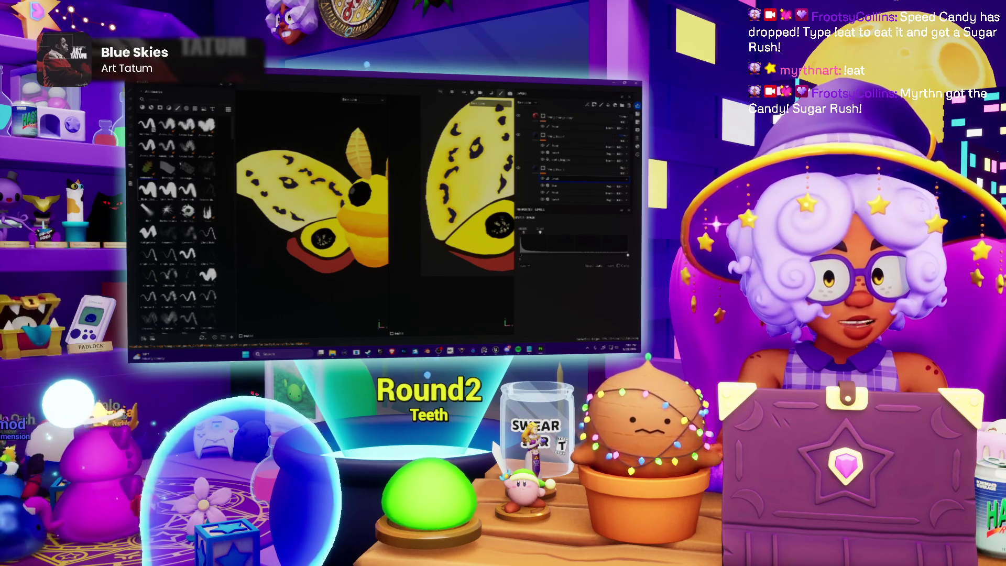
# Move the Pixel spot layer up into the top group.
pyautogui.scroll(5, 313, 214)
pyautogui.scroll(-3, 312, 214)
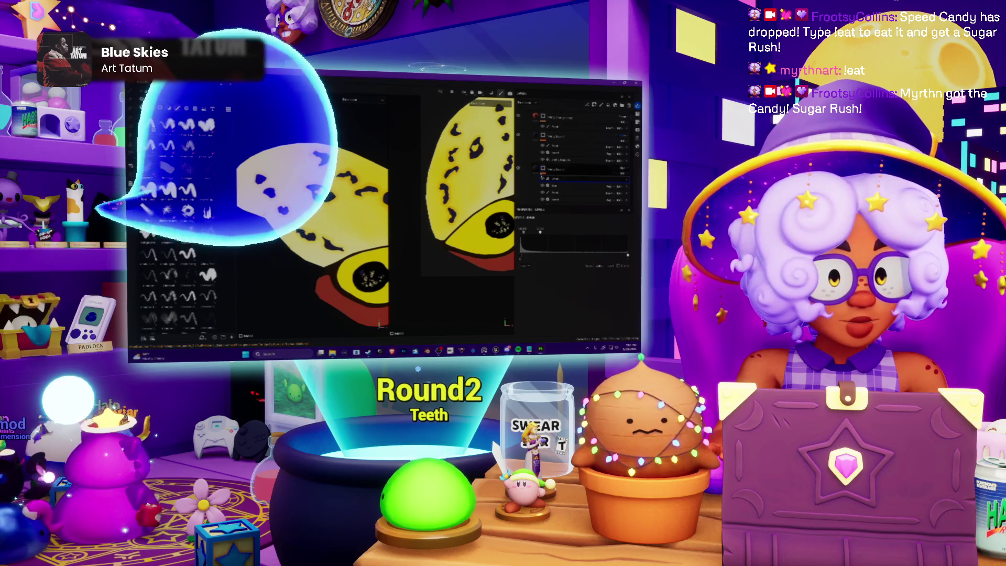
pyautogui.click(555, 193)
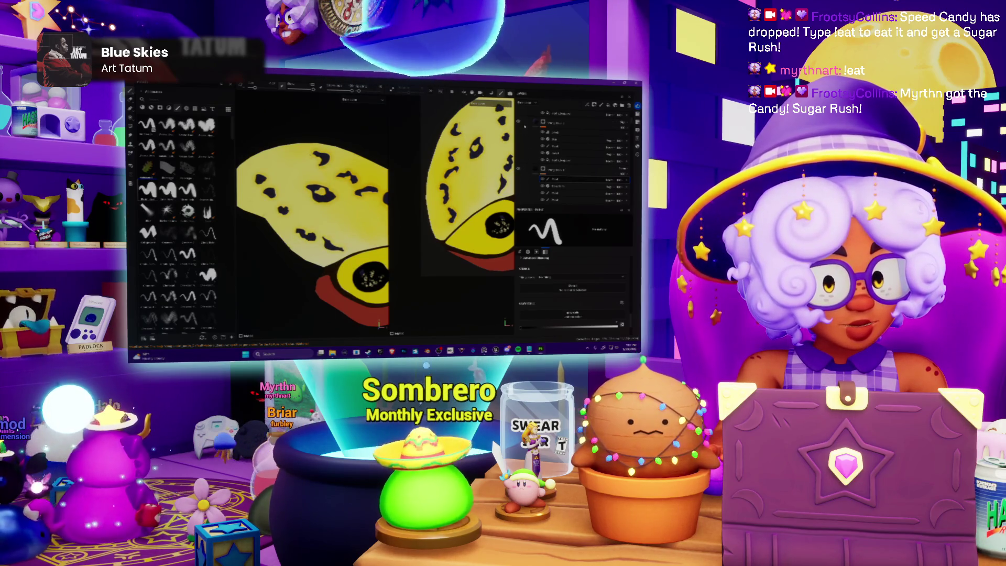
pyautogui.moveTo(556, 179); pyautogui.dragTo(557, 131)
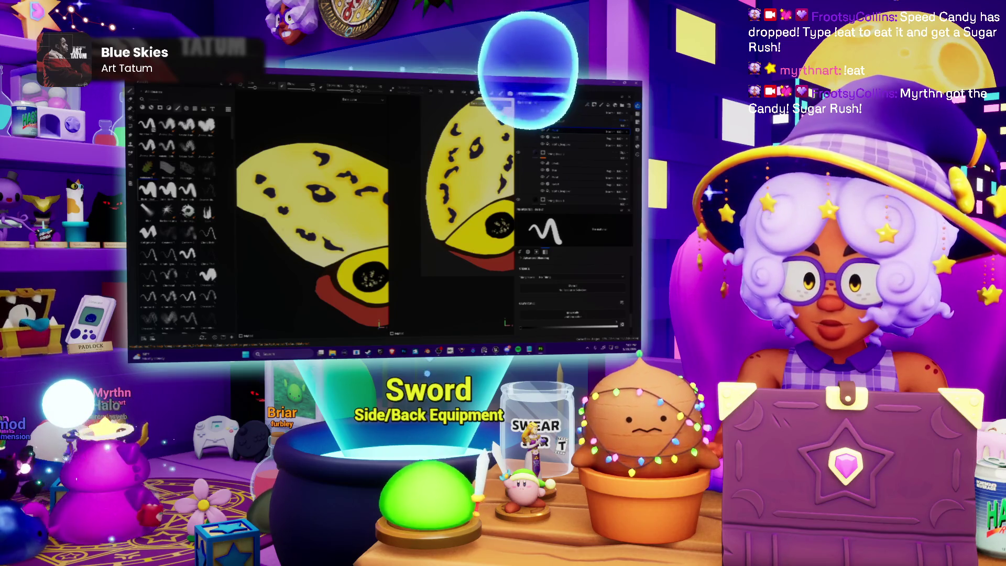
pyautogui.scroll(-5, 345, 234)
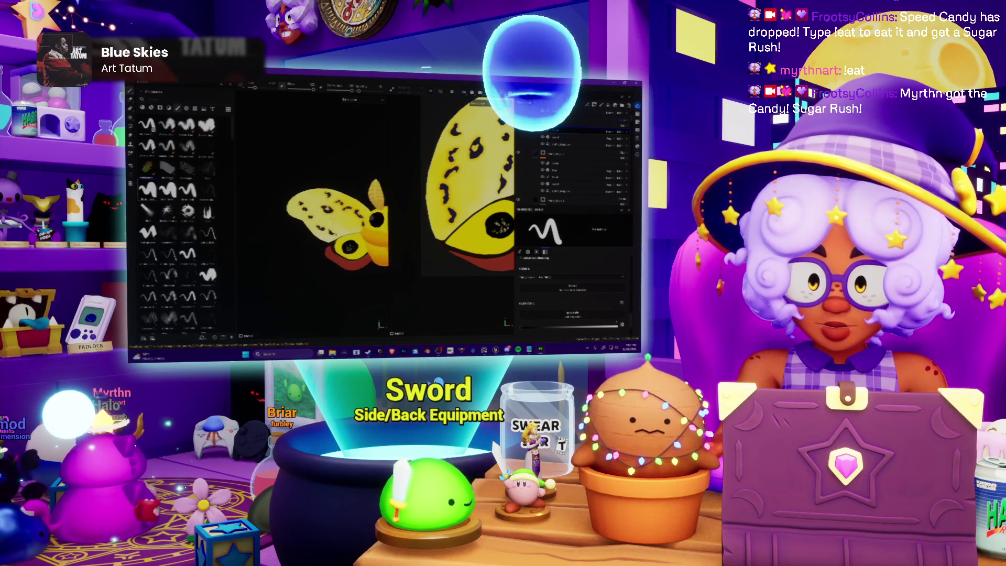
# Turn the moth to the front and recolour the spot fill to a reddish brown.
pyautogui.moveTo(344, 235); pyautogui.dragTo(307, 236)
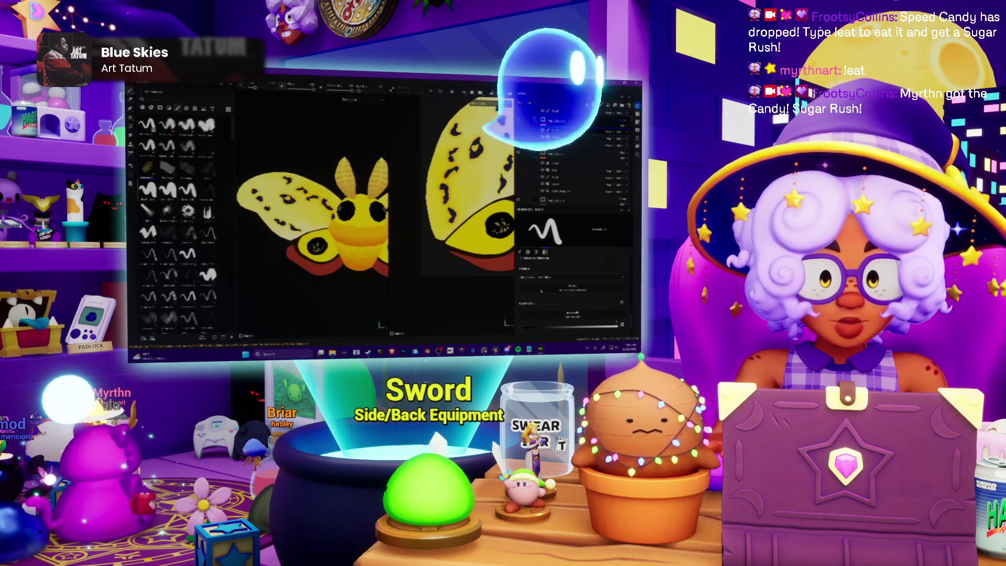
pyautogui.click(571, 178)
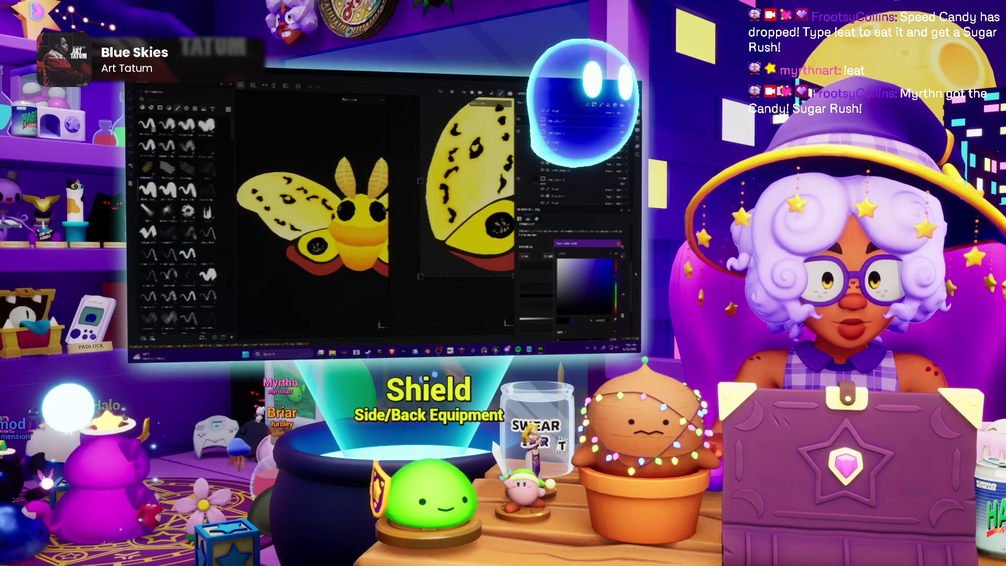
pyautogui.press('Escape')
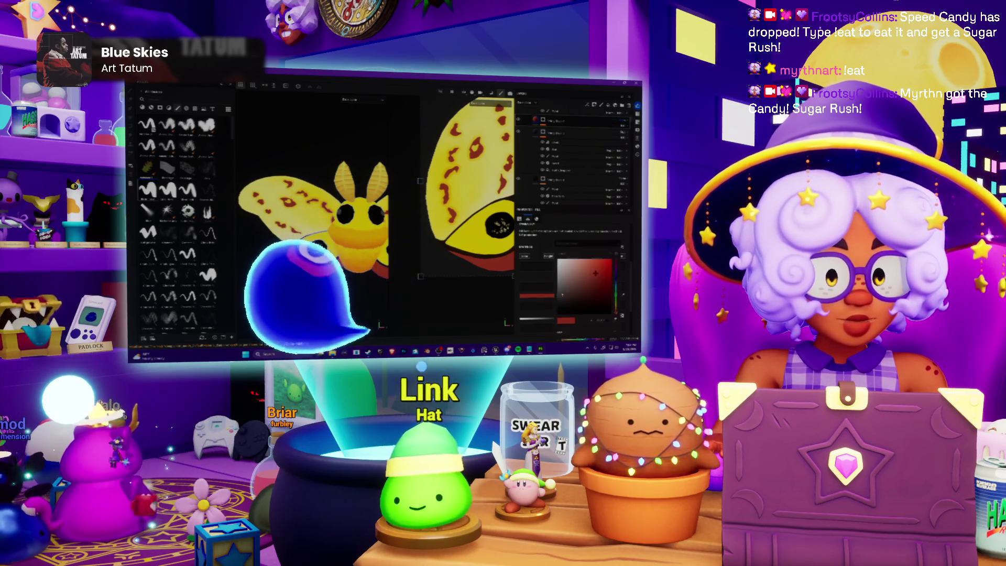
pyautogui.click(580, 272)
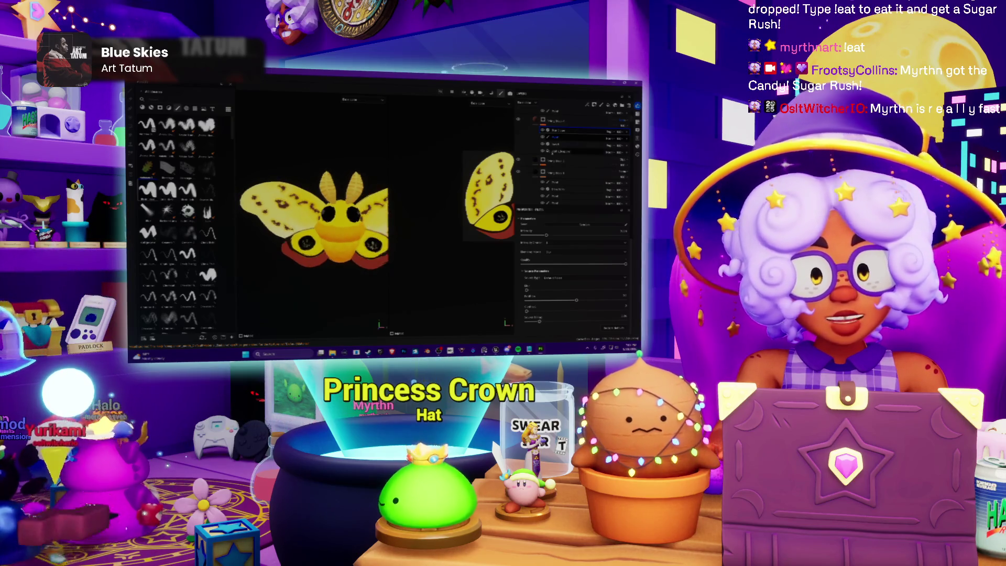
# Switch back to the paint brush with the B shortcut.
pyautogui.press('b')
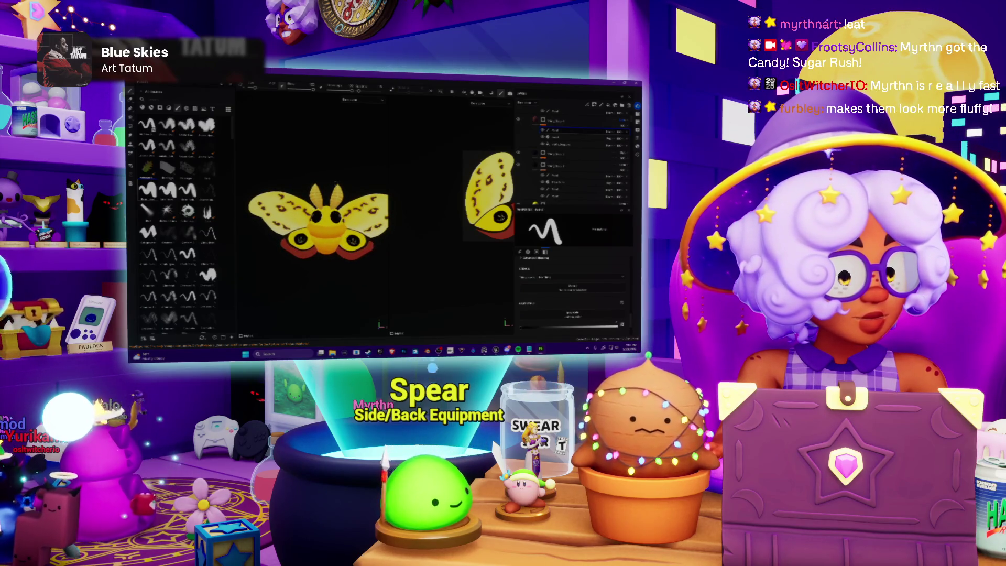
# Toggle the body and orange face layers off and on to compare the body colours.
pyautogui.scroll(5, 275, 227)
pyautogui.scroll(-2, 275, 227)
pyautogui.scroll(3, 275, 227)
pyautogui.scroll(4, 275, 227)
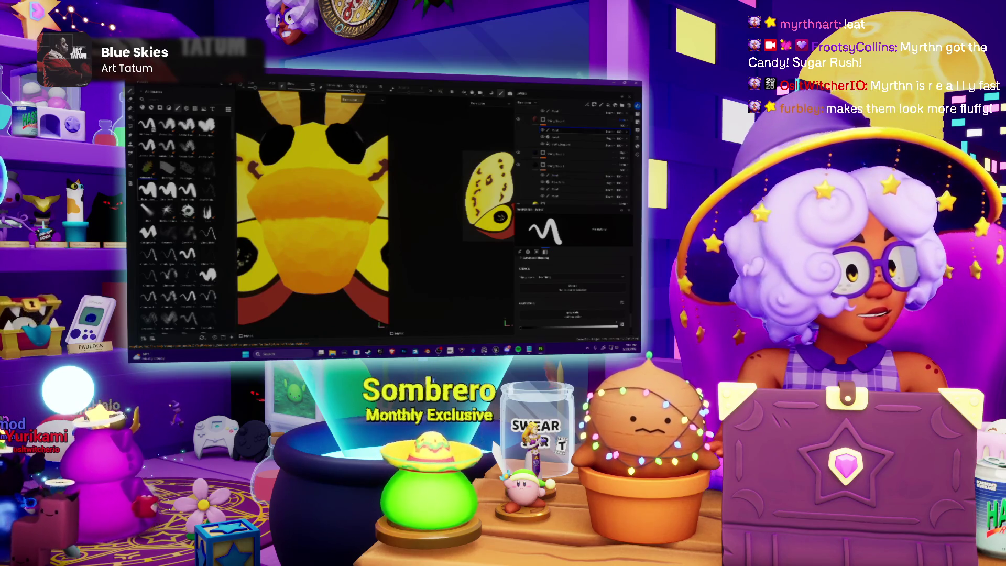
pyautogui.scroll(4, 312, 215)
pyautogui.scroll(2, 312, 215)
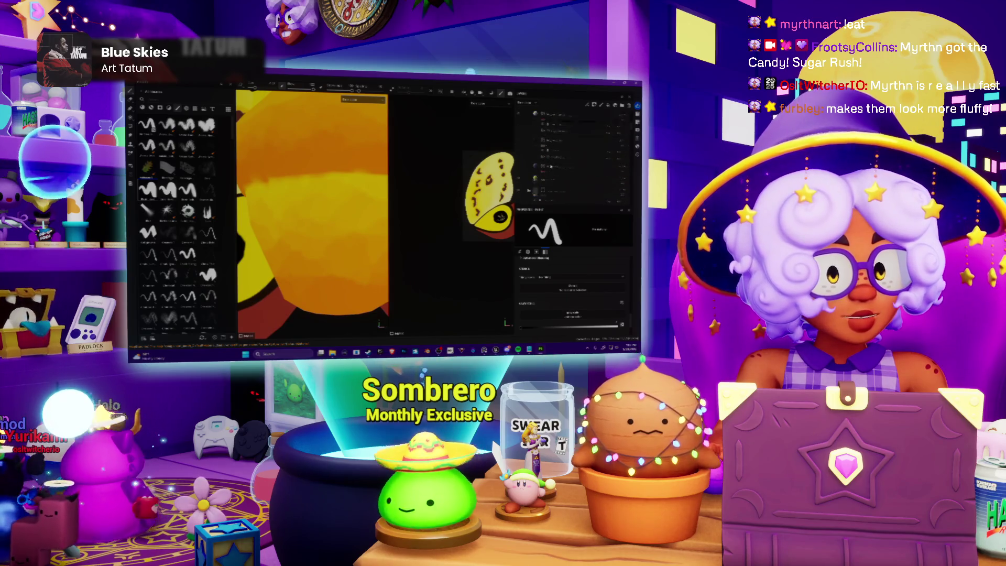
pyautogui.scroll(-3, 547, 167)
pyautogui.scroll(-3, 545, 167)
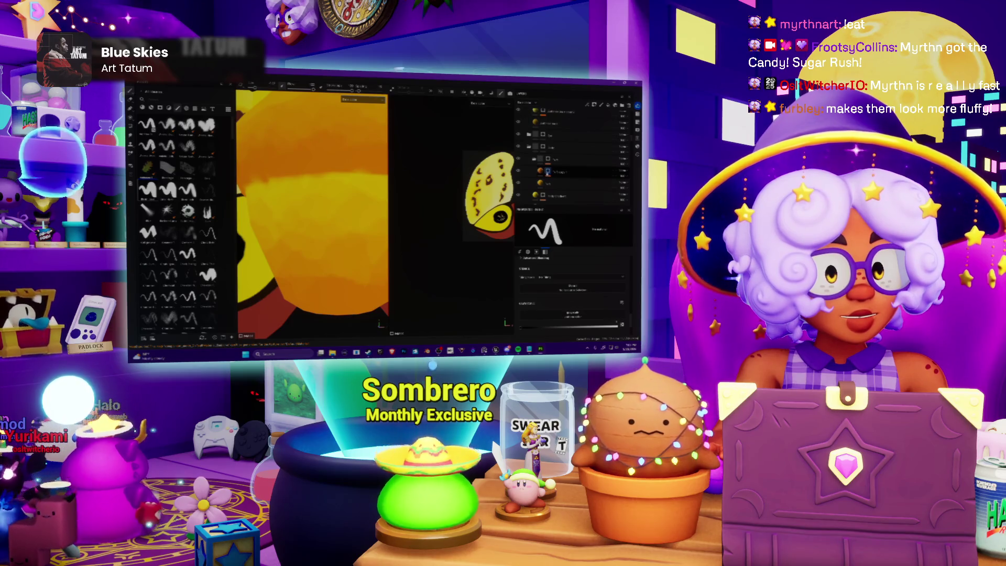
pyautogui.click(520, 172)
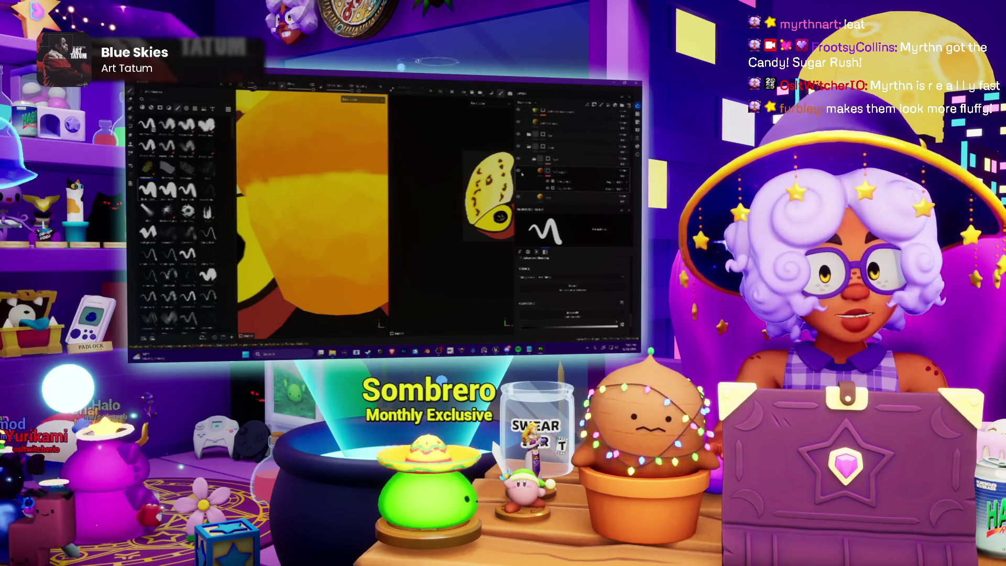
pyautogui.click(520, 172)
pyautogui.scroll(-2, 548, 157)
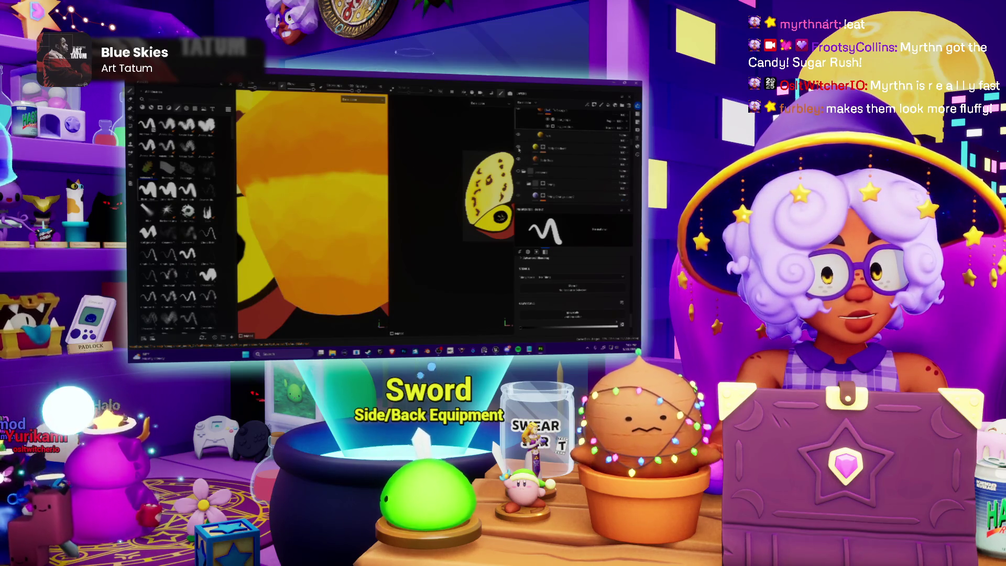
pyautogui.click(519, 148)
pyautogui.click(518, 148)
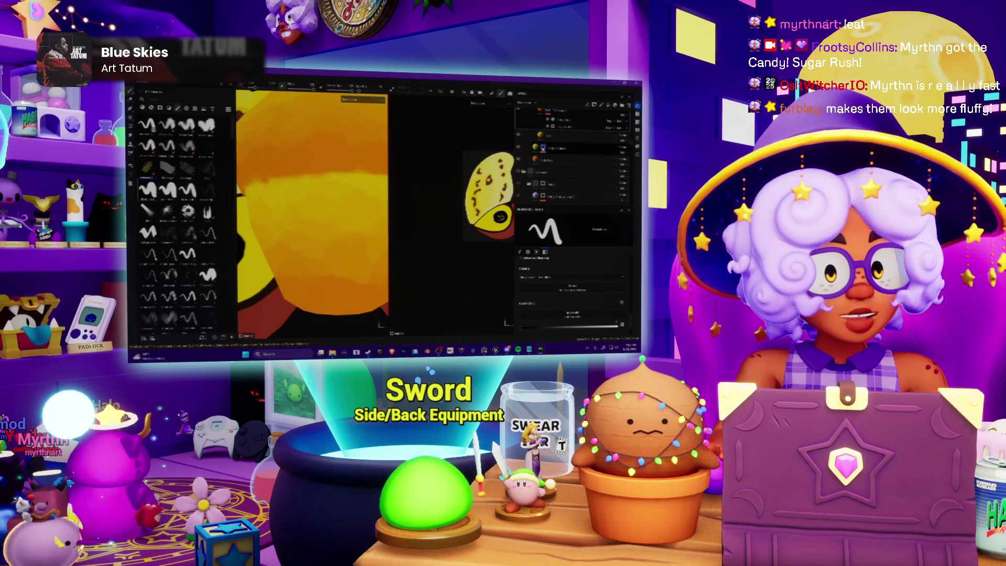
# Expand the layer group, select another layer to view its settings, and zoom out to the whole moth.
pyautogui.click(545, 159)
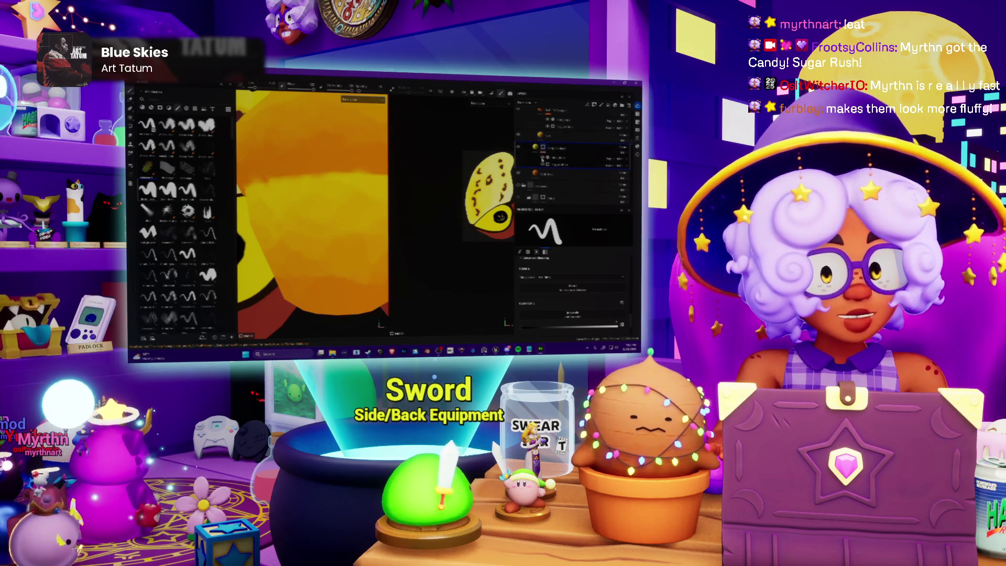
pyautogui.scroll(-3, 311, 213)
pyautogui.scroll(2, 312, 214)
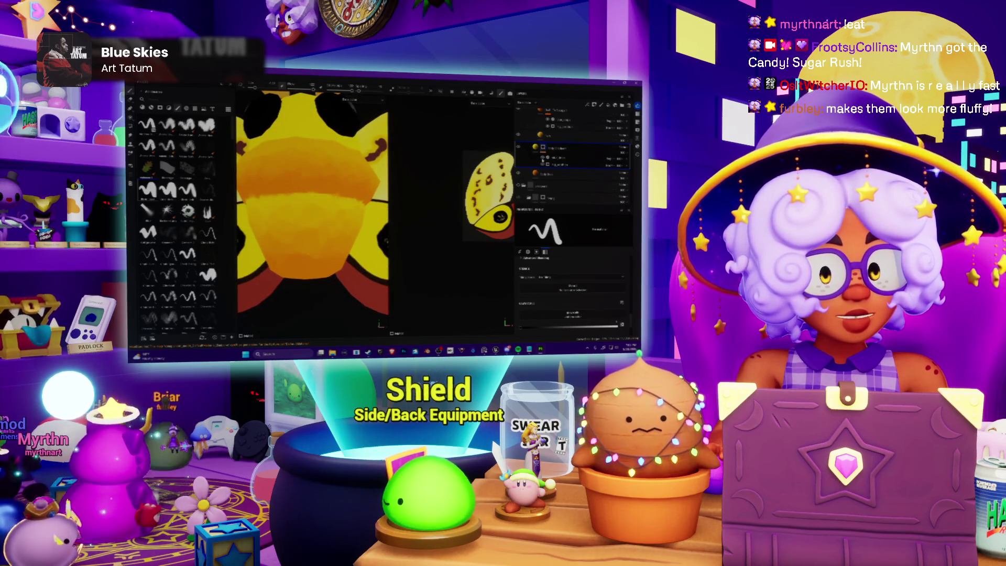
pyautogui.scroll(2, 312, 209)
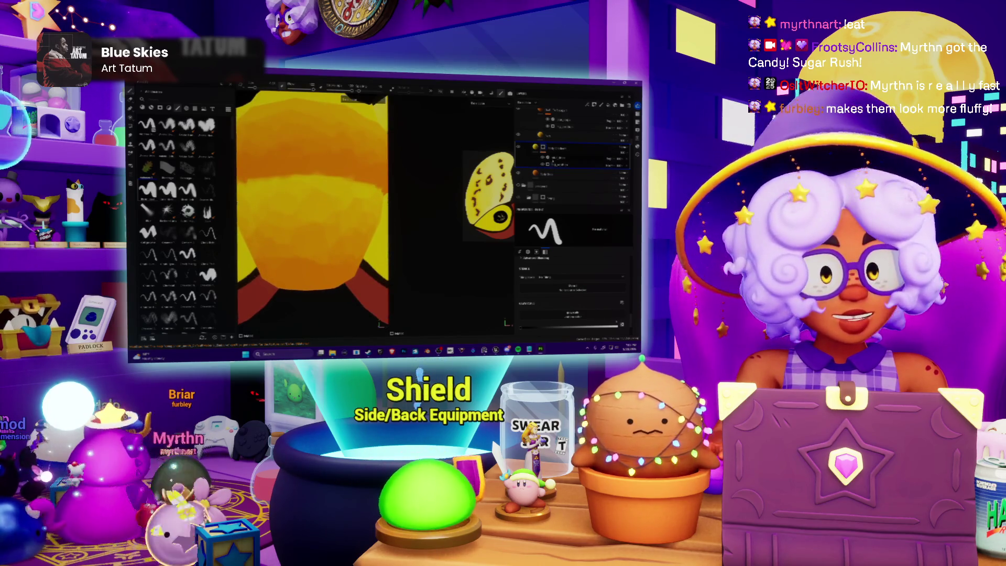
pyautogui.click(558, 157)
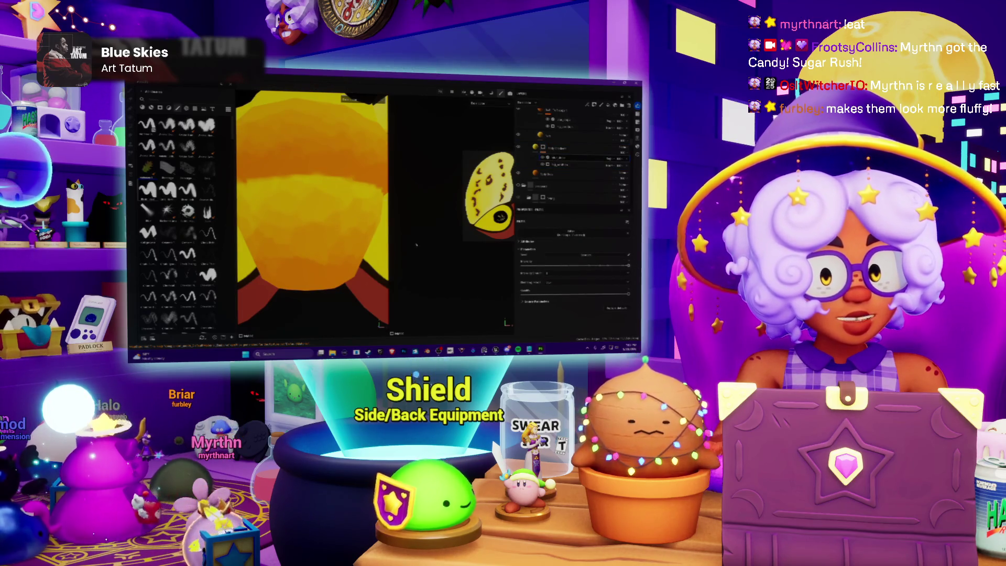
pyautogui.scroll(2, 322, 254)
pyautogui.scroll(-3, 325, 246)
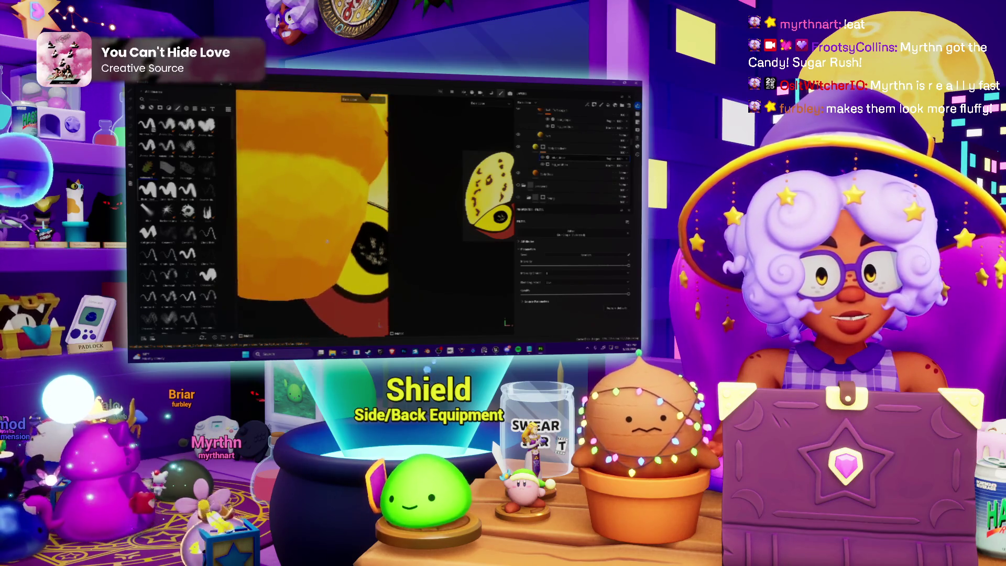
pyautogui.scroll(-3, 328, 238)
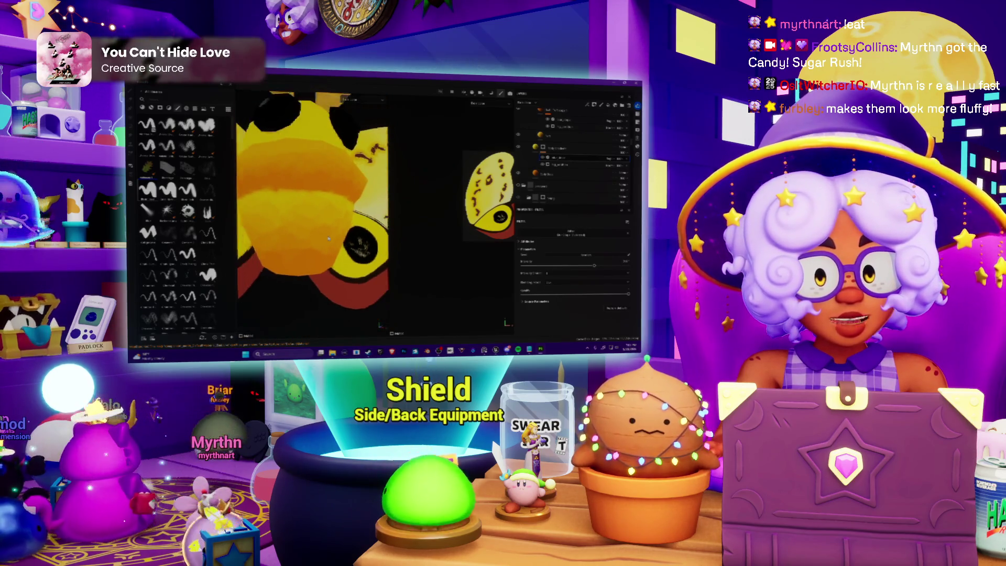
pyautogui.scroll(-3, 328, 240)
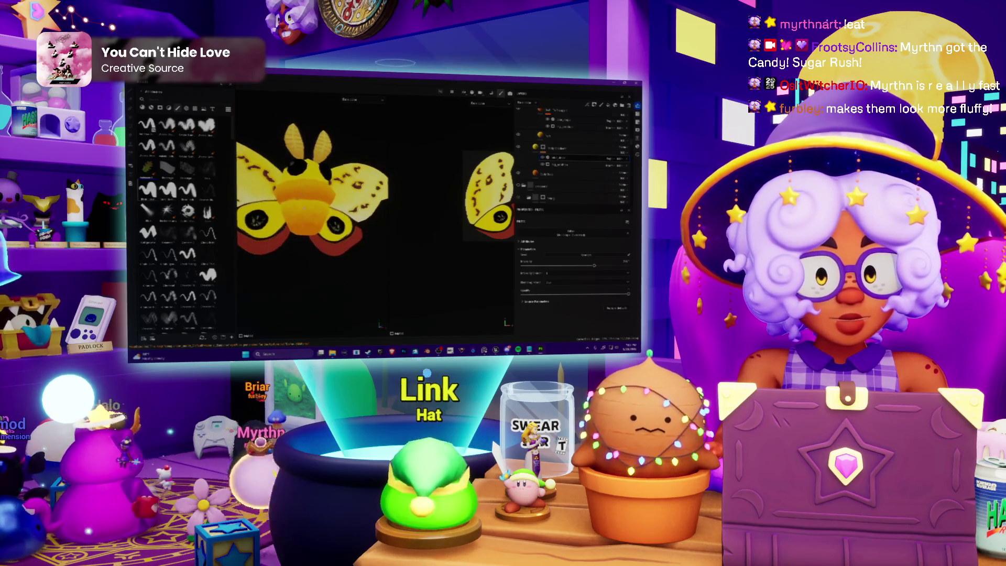
# Orbit to view the left wing and move the brush-stroke paint layer down one slot.
pyautogui.scroll(-5, 278, 242)
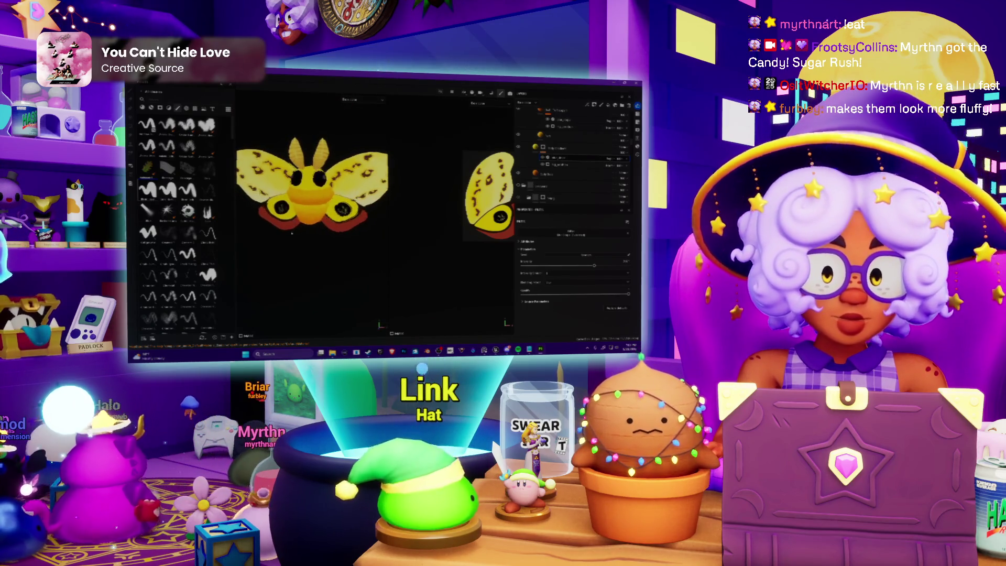
pyautogui.scroll(5, 283, 227)
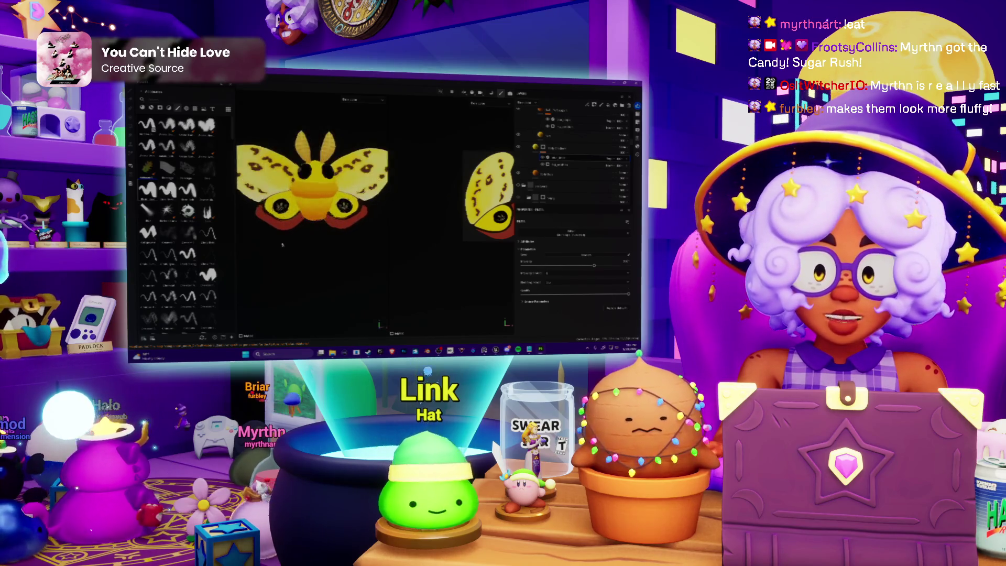
pyautogui.moveTo(281, 225); pyautogui.dragTo(327, 220)
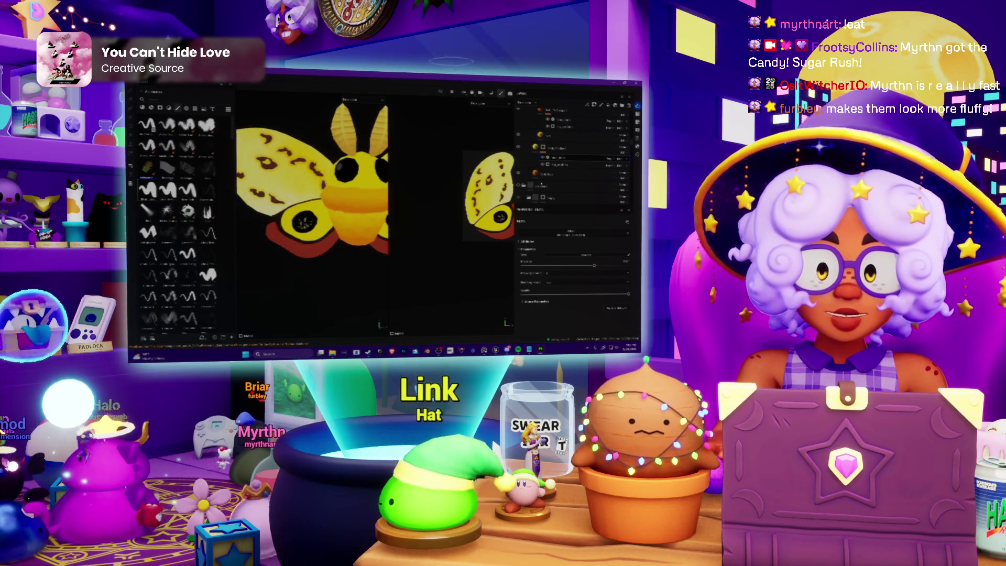
pyautogui.scroll(2, 572, 144)
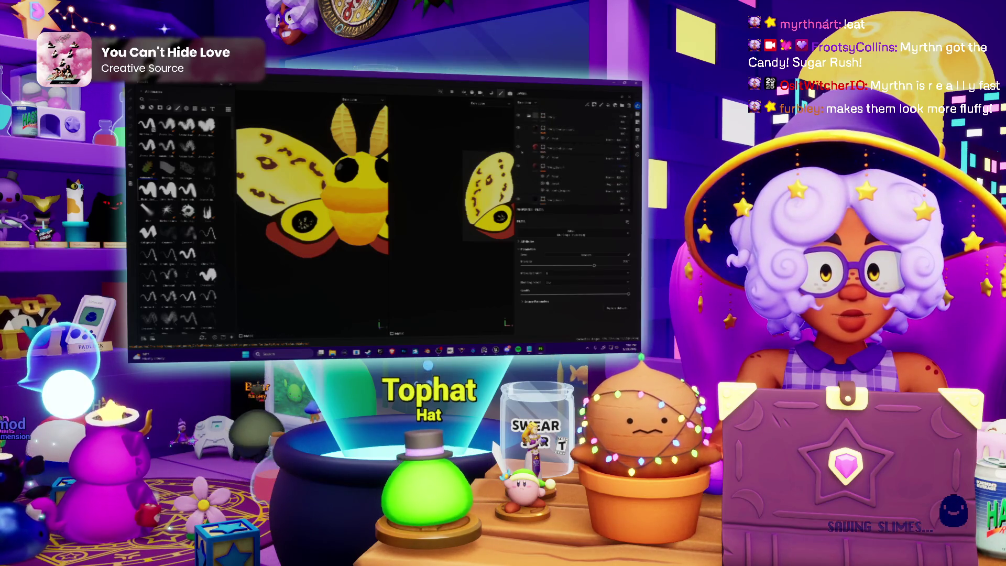
pyautogui.click(576, 149)
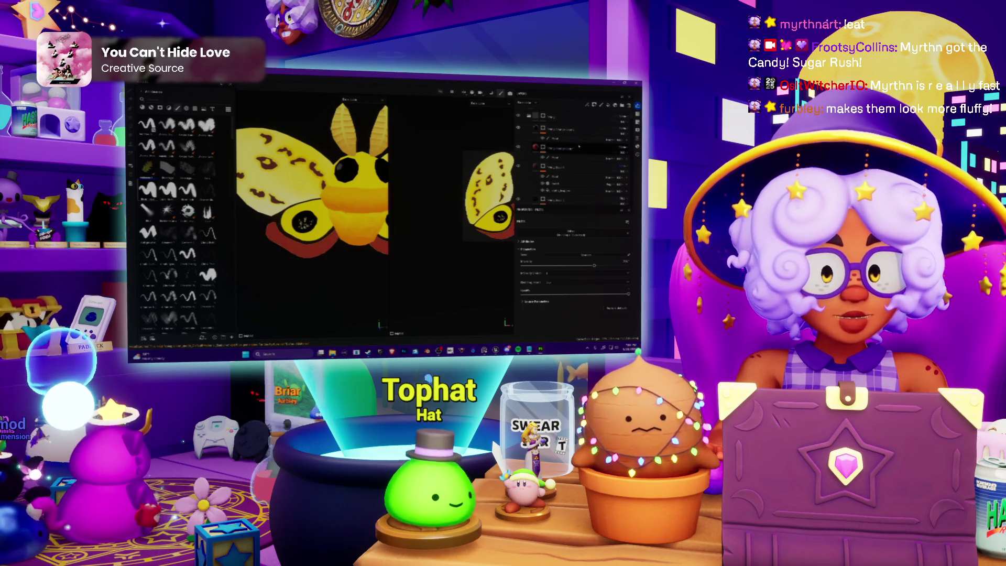
pyautogui.moveTo(578, 148); pyautogui.dragTo(555, 156)
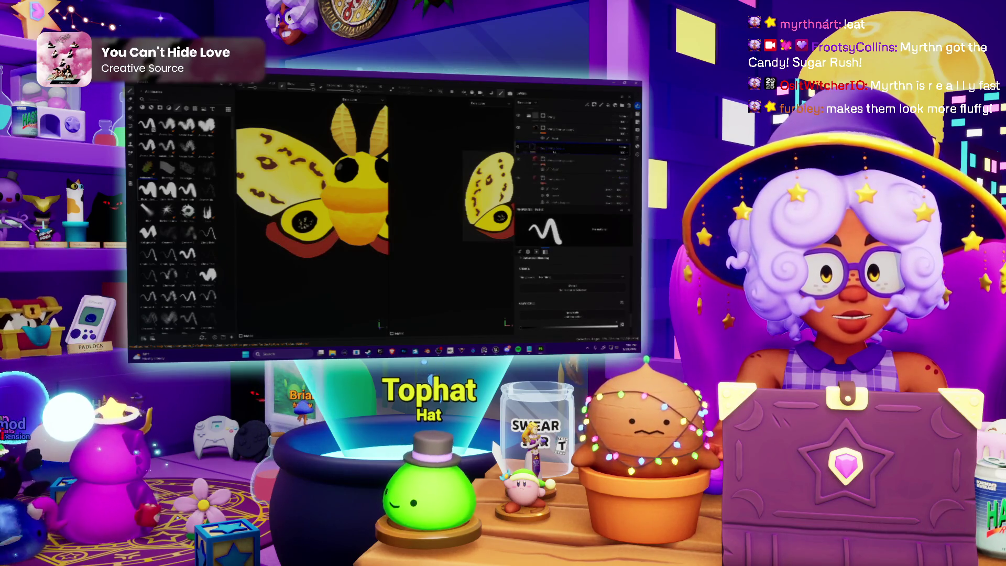
pyautogui.press('v')
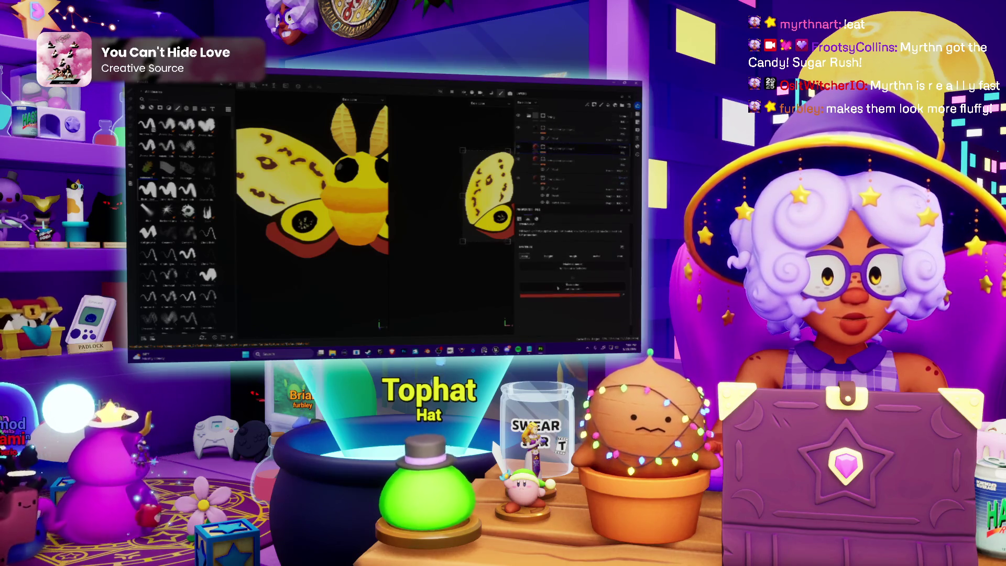
# Pick a new shade of red for the paint layer and return to the brush.
pyautogui.click(556, 296)
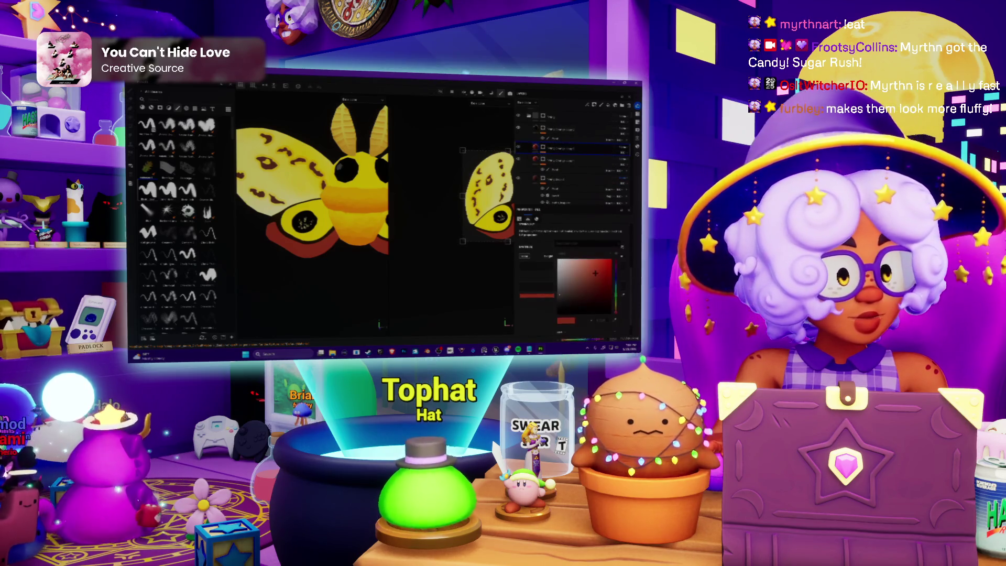
pyautogui.click(605, 286)
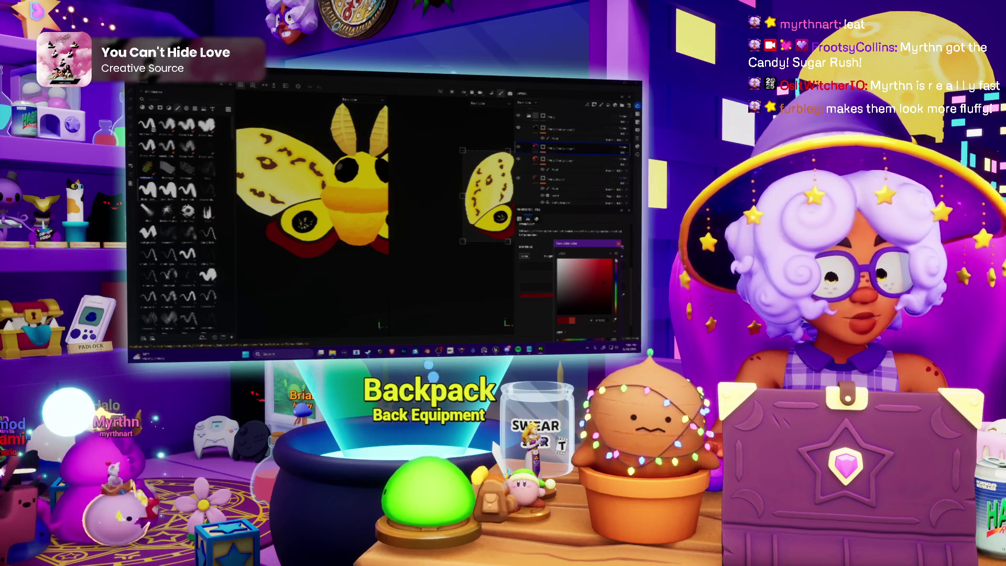
pyautogui.click(621, 245)
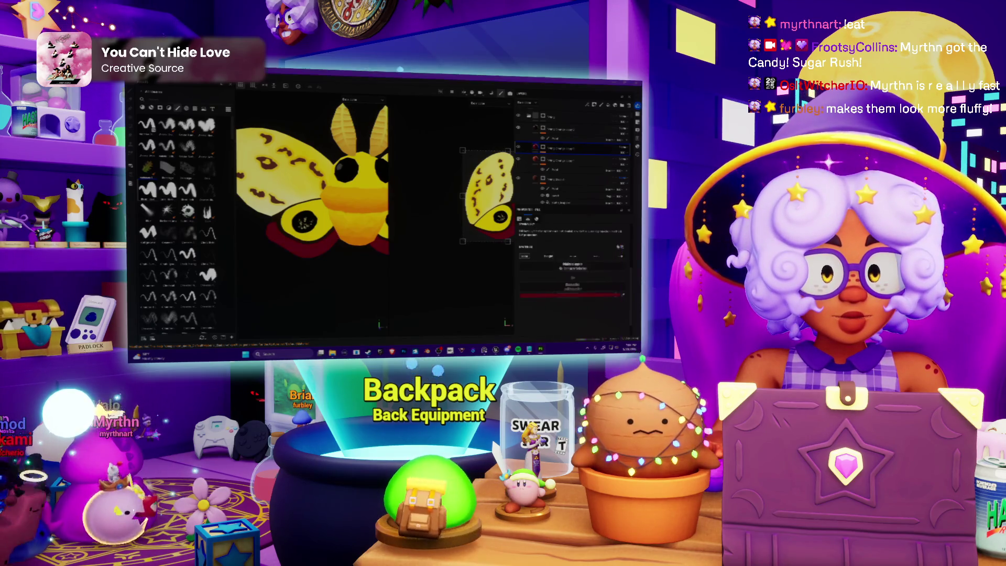
pyautogui.press('b')
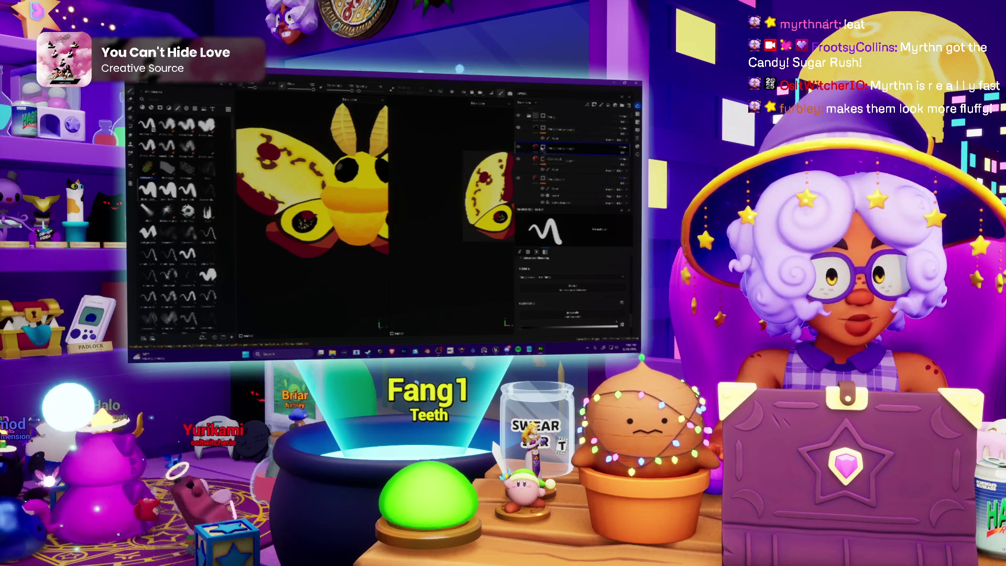
# Undo the last two red wing patches and check the Fill layer's red colour without changing it.
pyautogui.hotkey('ctrl', 'z')
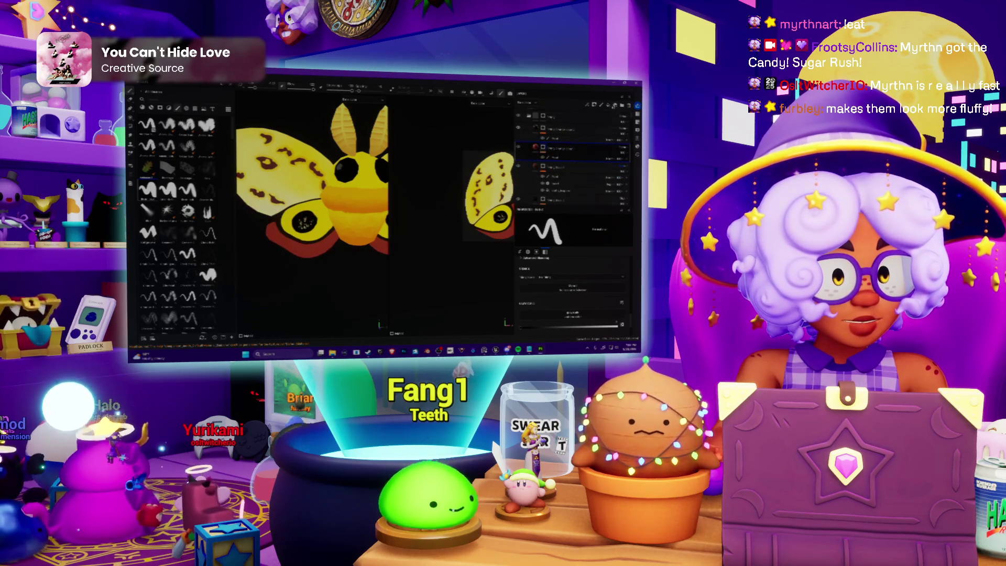
pyautogui.hotkey('ctrl', 'z')
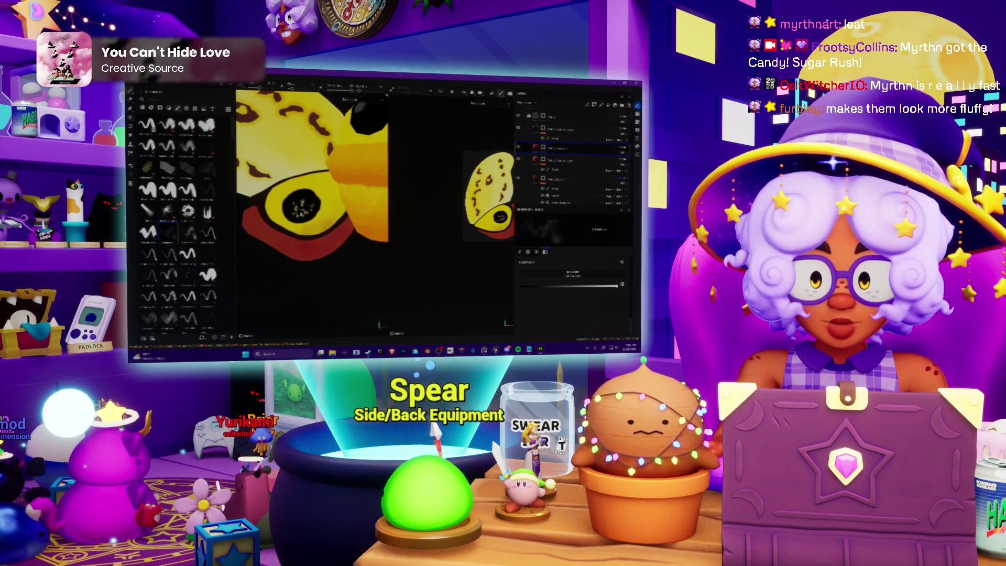
pyautogui.click(535, 149)
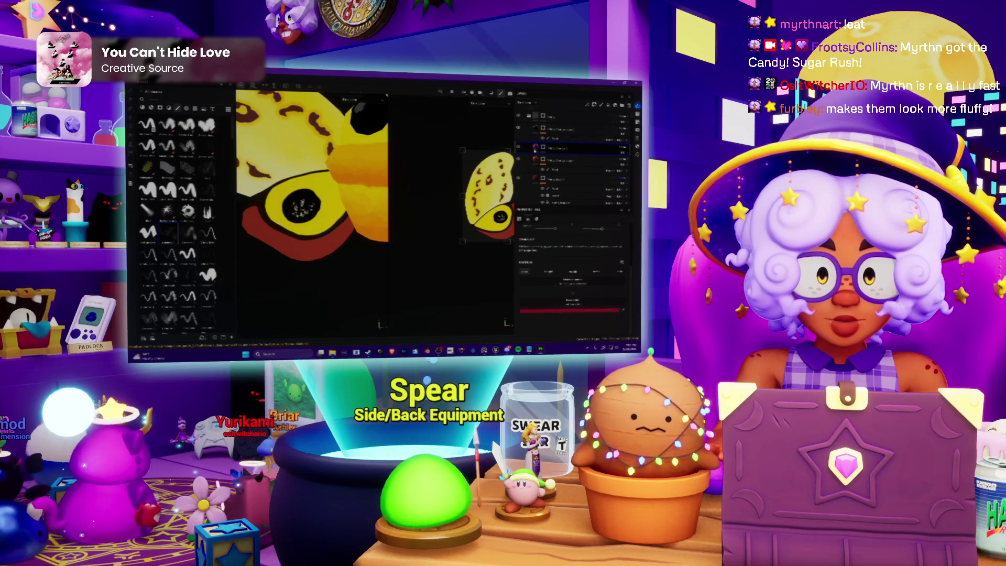
pyautogui.click(571, 311)
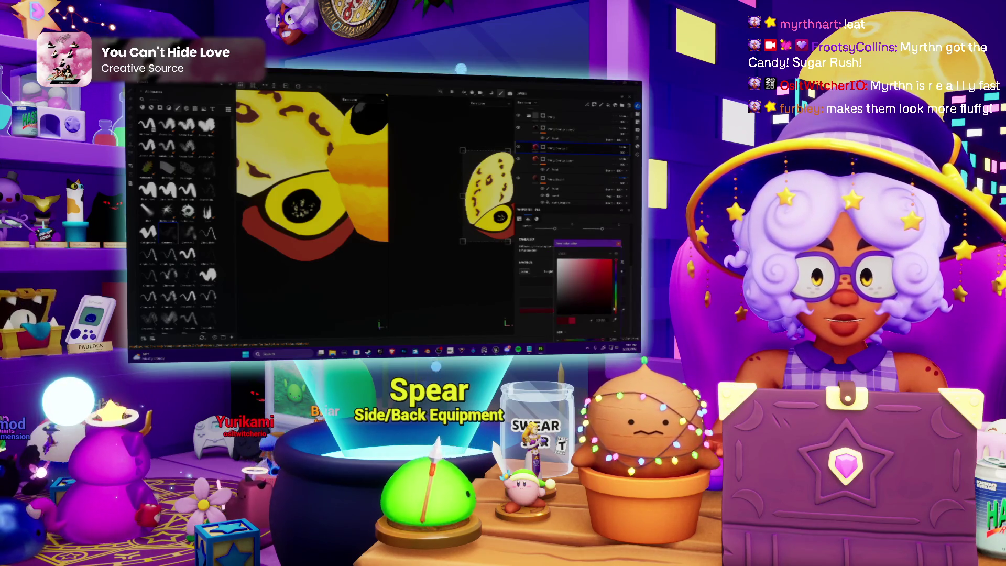
pyautogui.press('Escape')
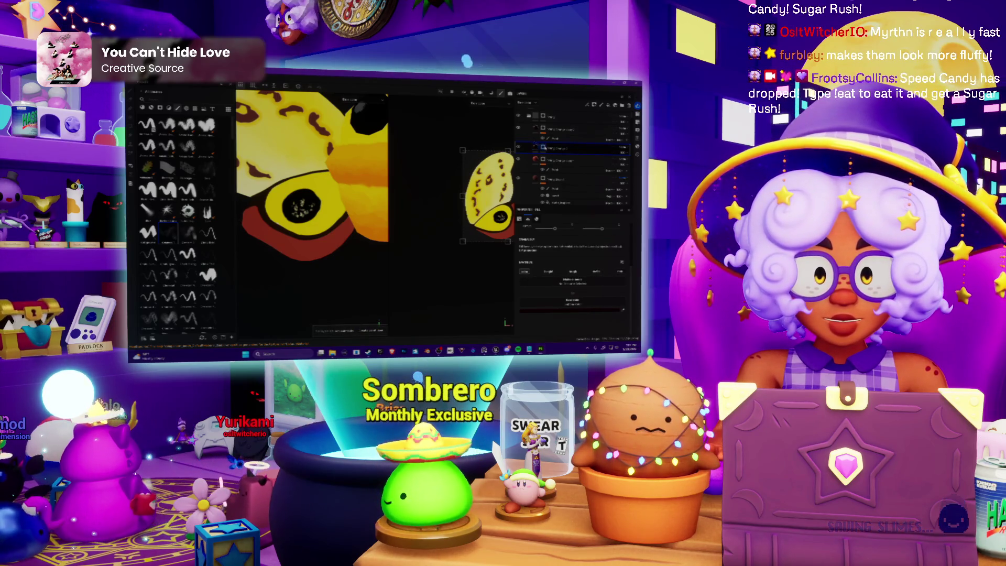
# Return to the brush settings and apply a layer command from the layer menu.
pyautogui.press('b')
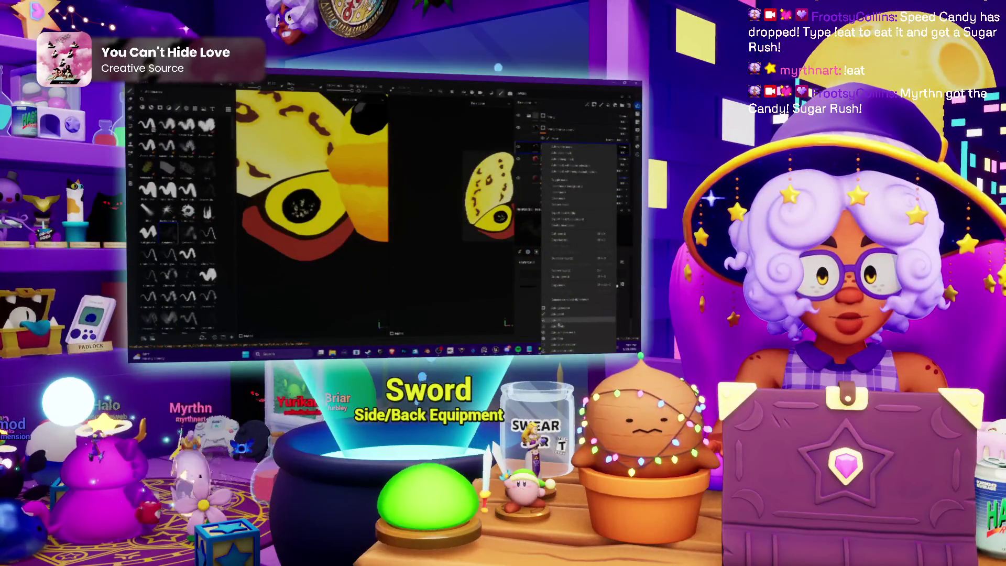
pyautogui.click(559, 324)
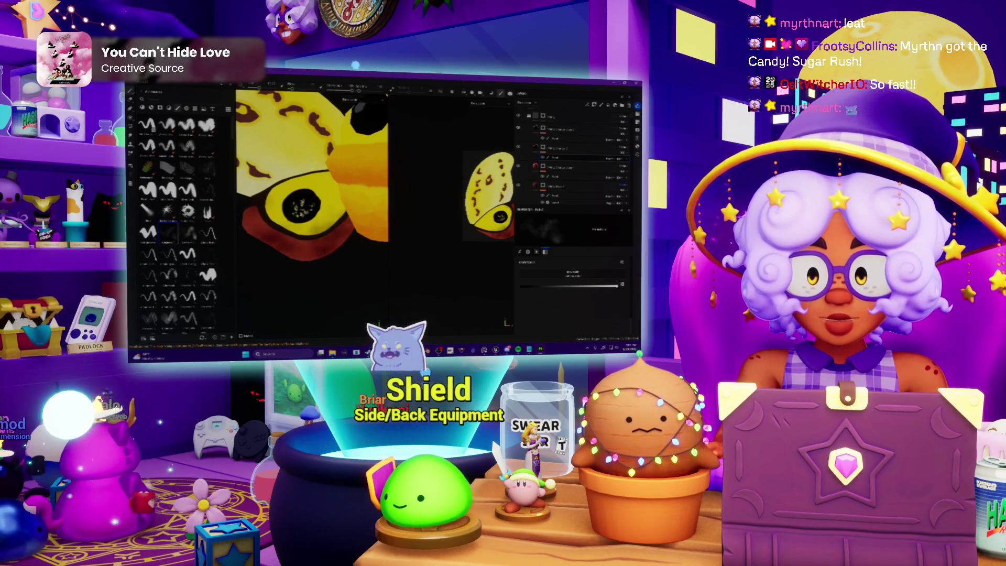
pyautogui.scroll(-2, 312, 167)
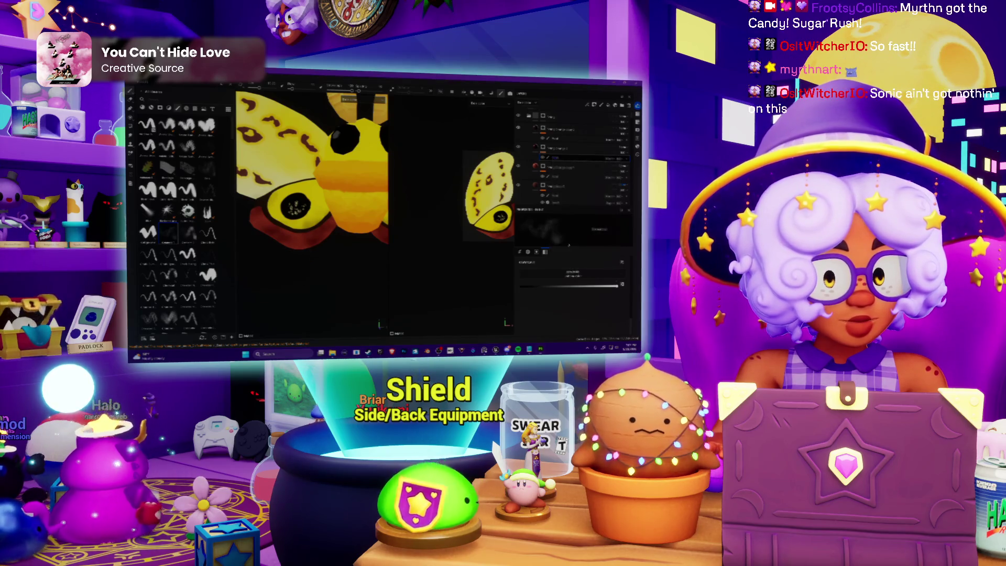
# On the Levels layer, lightly darken the lower edge of the yellow wing.
pyautogui.click(555, 158)
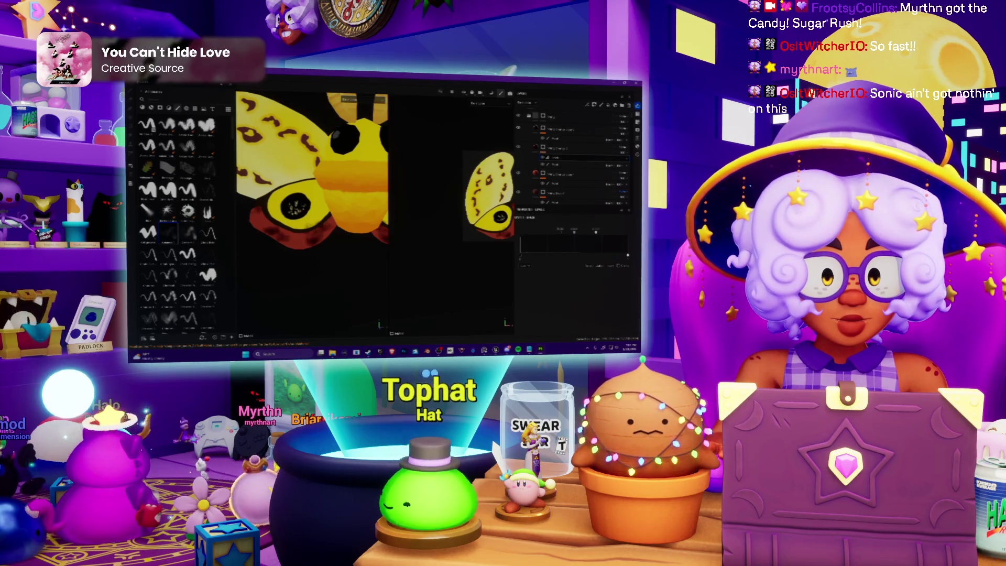
pyautogui.moveTo(267, 238); pyautogui.dragTo(322, 222)
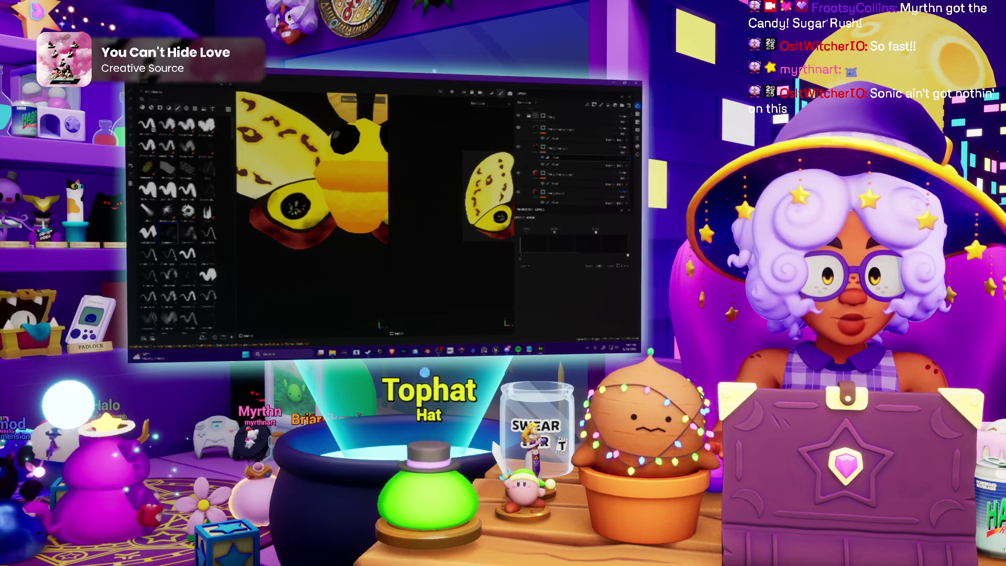
pyautogui.hotkey('ctrl', 'z')
pyautogui.moveTo(306, 243); pyautogui.dragTo(327, 220)
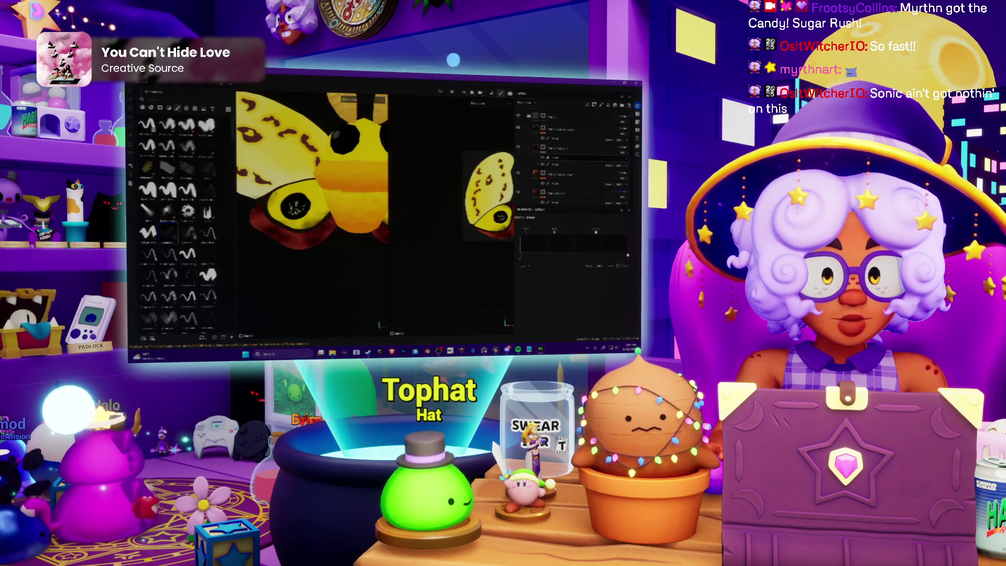
# Add a new layer near the top of the stack from the Levels layer's menu.
pyautogui.rightClick(556, 157)
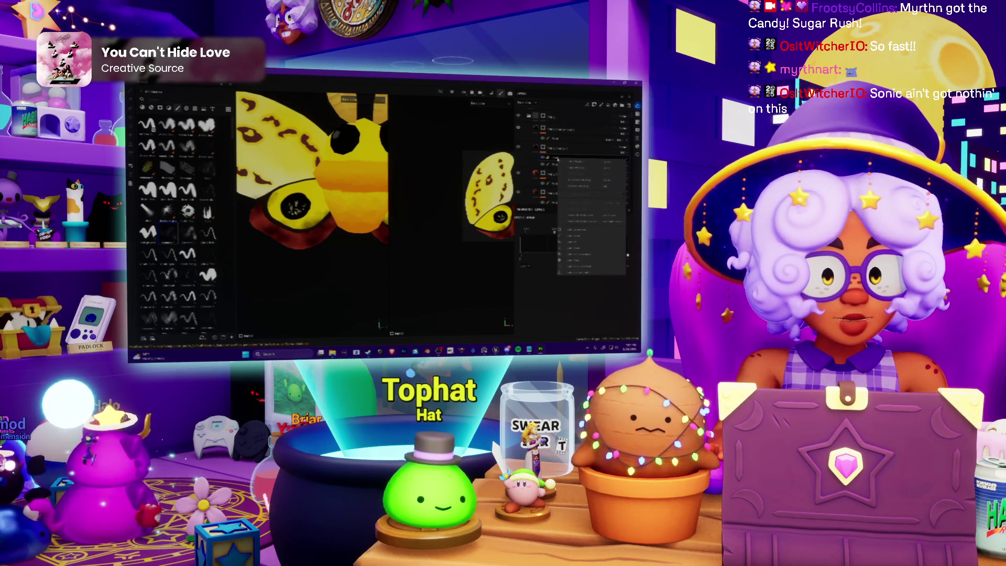
pyautogui.click(565, 261)
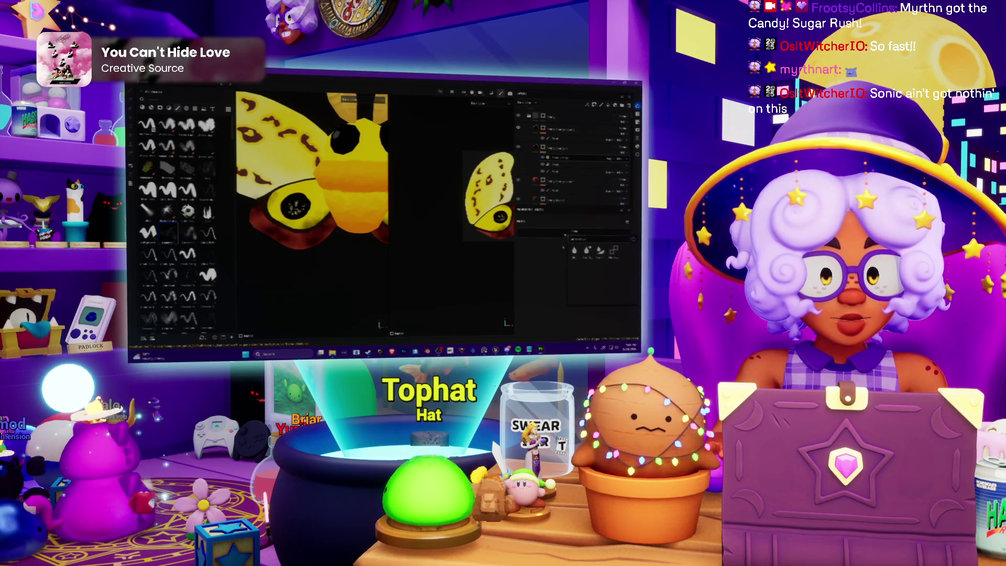
pyautogui.scroll(2, 287, 246)
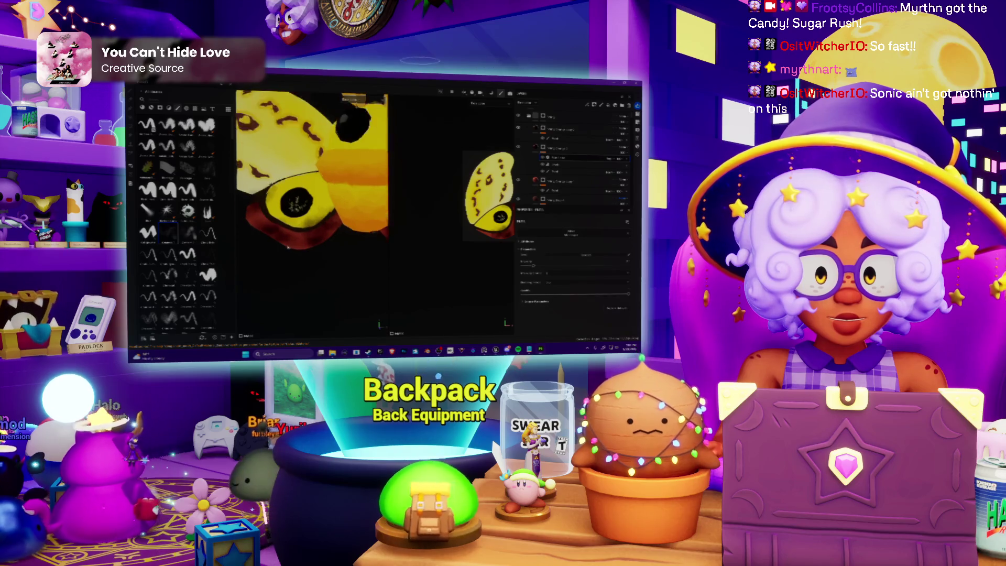
# Raise the filter's strength, expand its Source Parameters, then ease the strength back slightly.
pyautogui.scroll(1, 287, 245)
pyautogui.moveTo(534, 266); pyautogui.dragTo(587, 265)
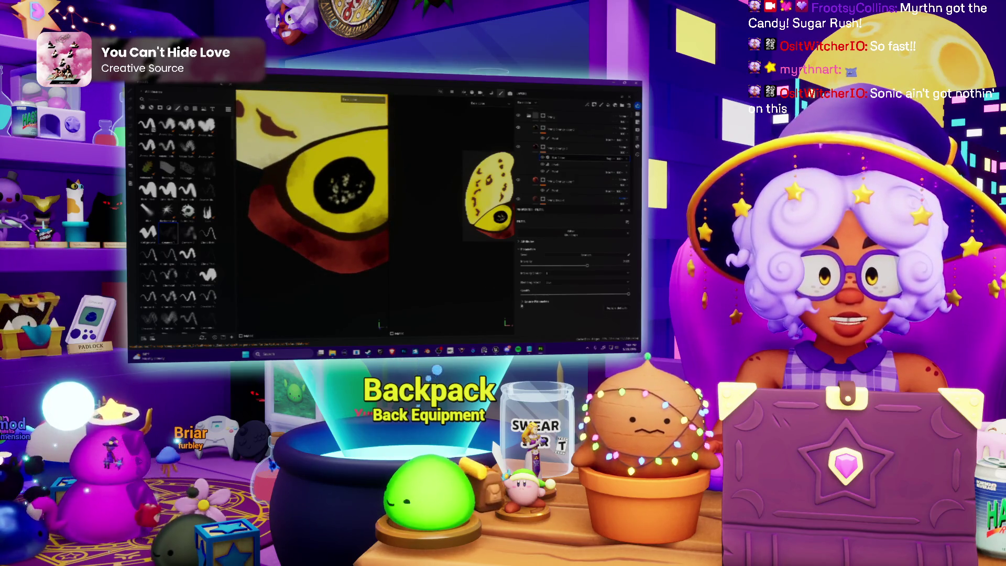
pyautogui.click(522, 302)
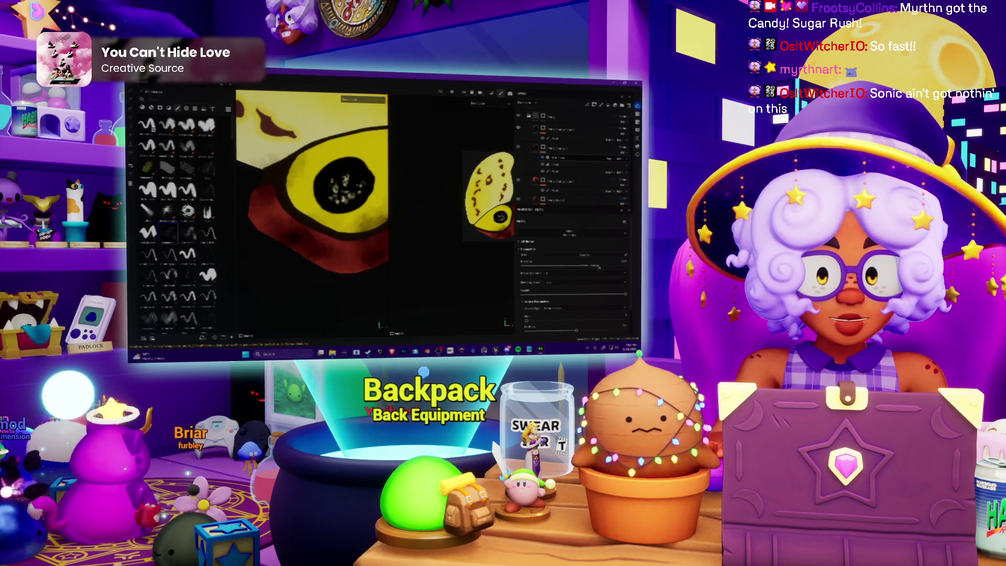
pyautogui.moveTo(610, 266); pyautogui.dragTo(602, 266)
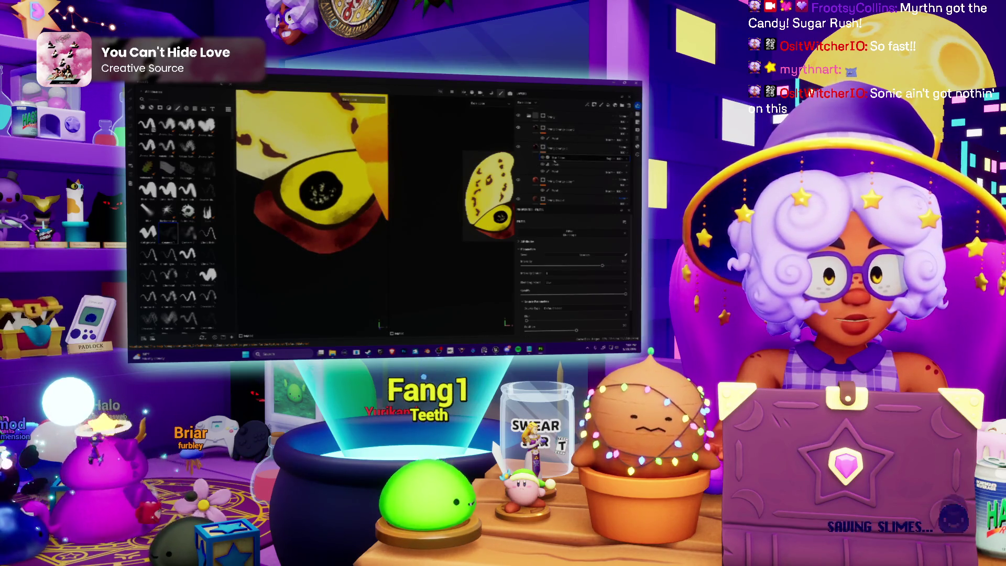
# Add a live filter layer, load the squiggle brush, and select the fill layer under the eye.
pyautogui.click(541, 172)
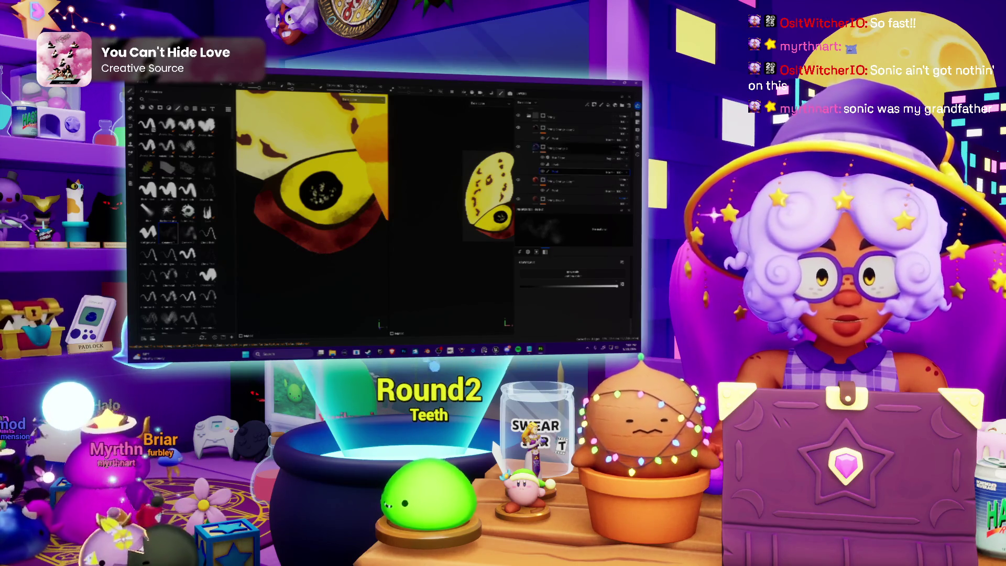
pyautogui.rightClick(556, 162)
pyautogui.click(568, 239)
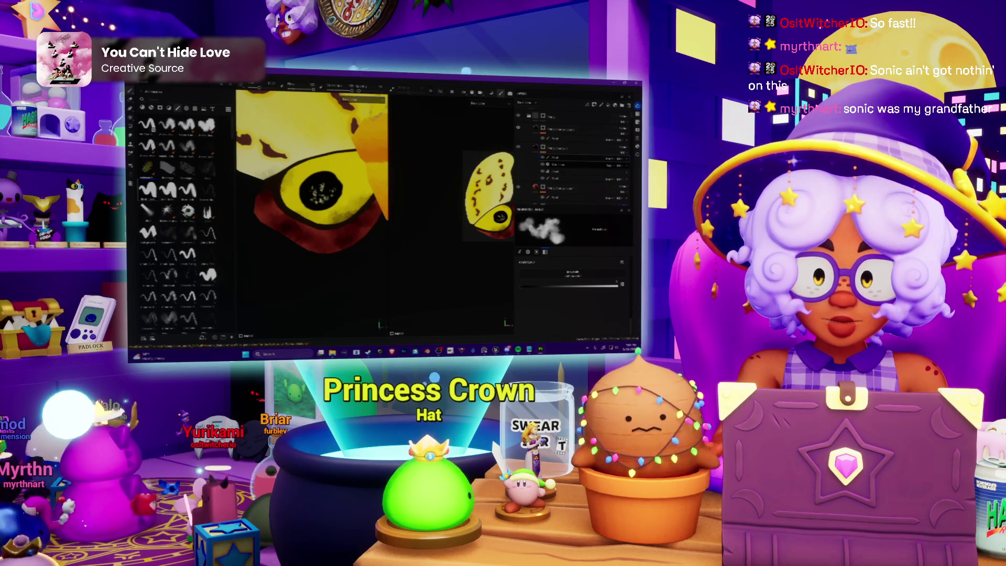
pyautogui.click(148, 190)
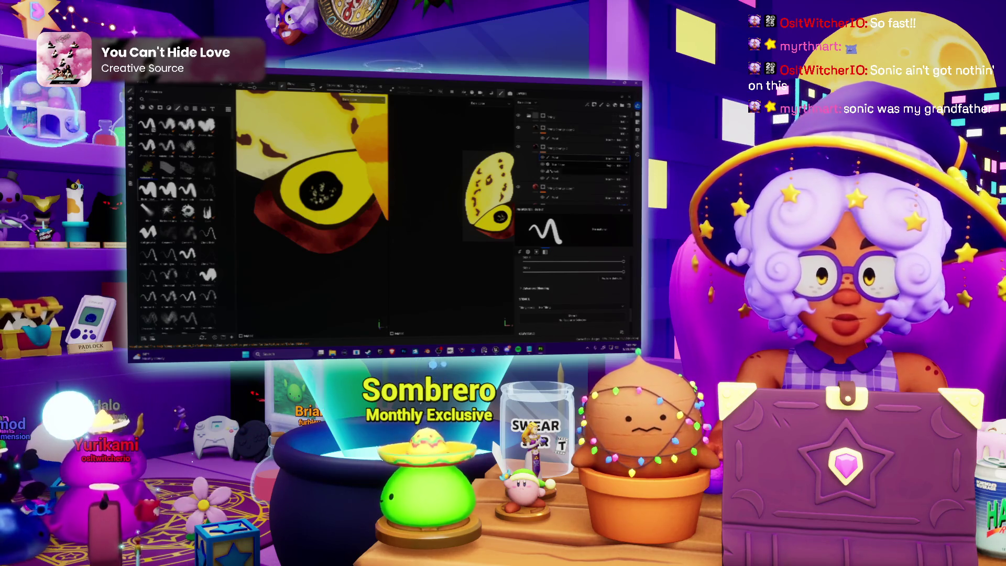
pyautogui.click(576, 148)
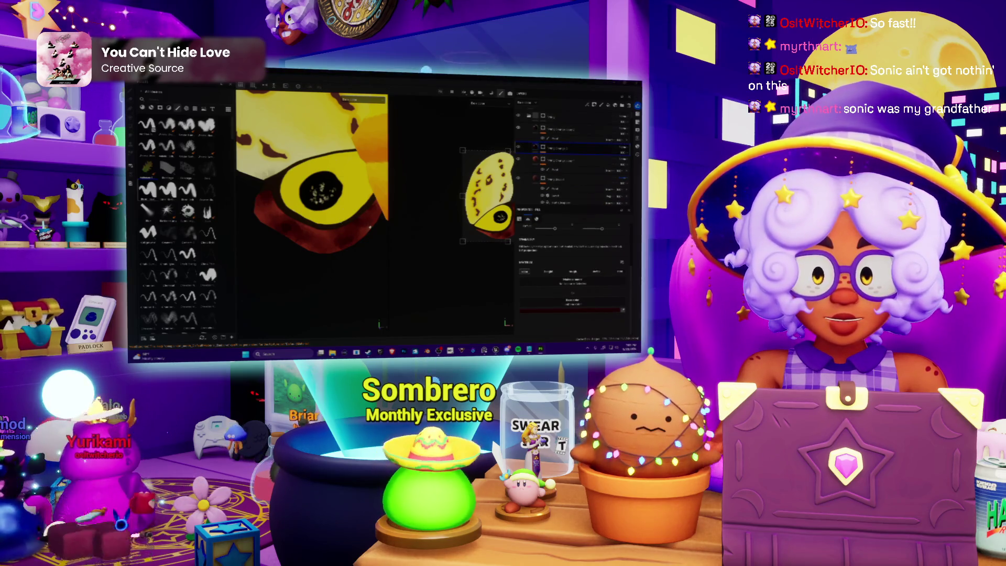
# Try red-magenta and orange-yellow for the under-eye fill, keep it red, then fit the whole moth with Ctrl+0.
pyautogui.click(586, 311)
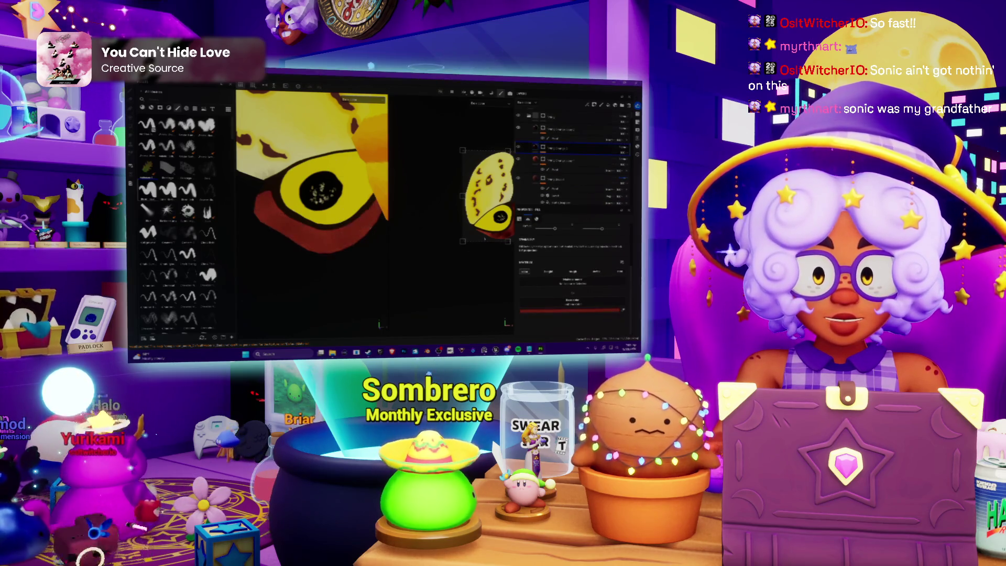
pyautogui.click(585, 311)
pyautogui.click(616, 268)
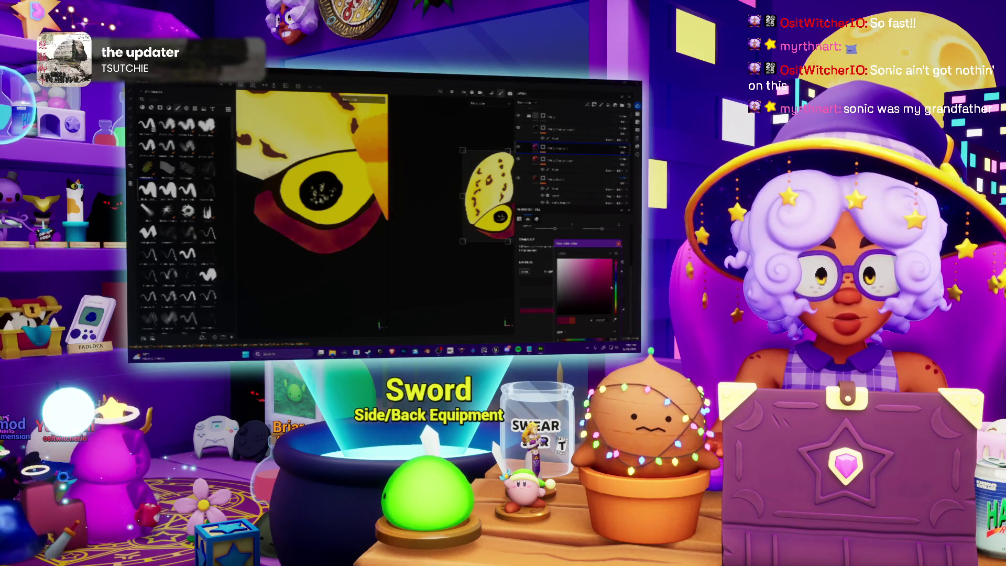
pyautogui.click(605, 296)
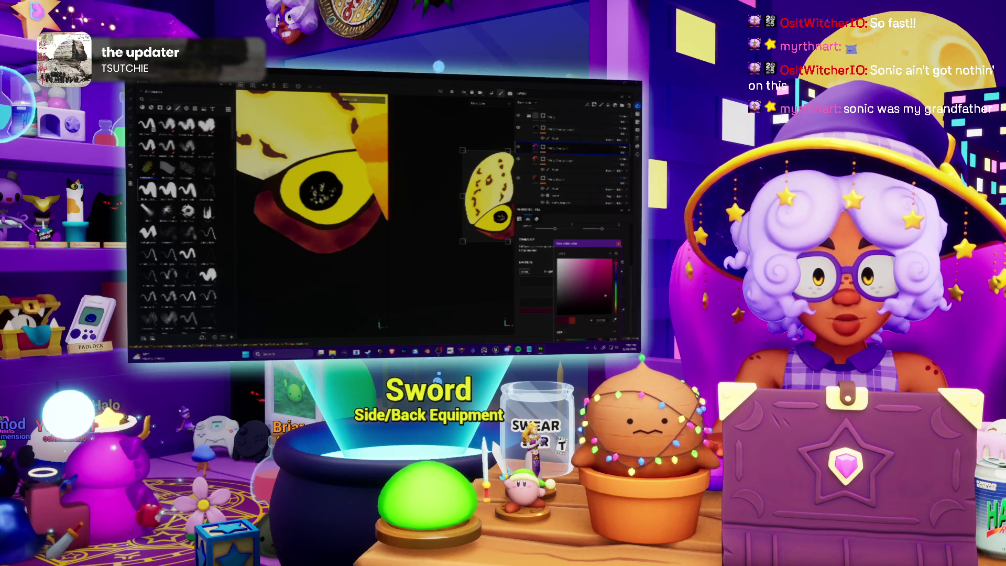
pyautogui.click(616, 264)
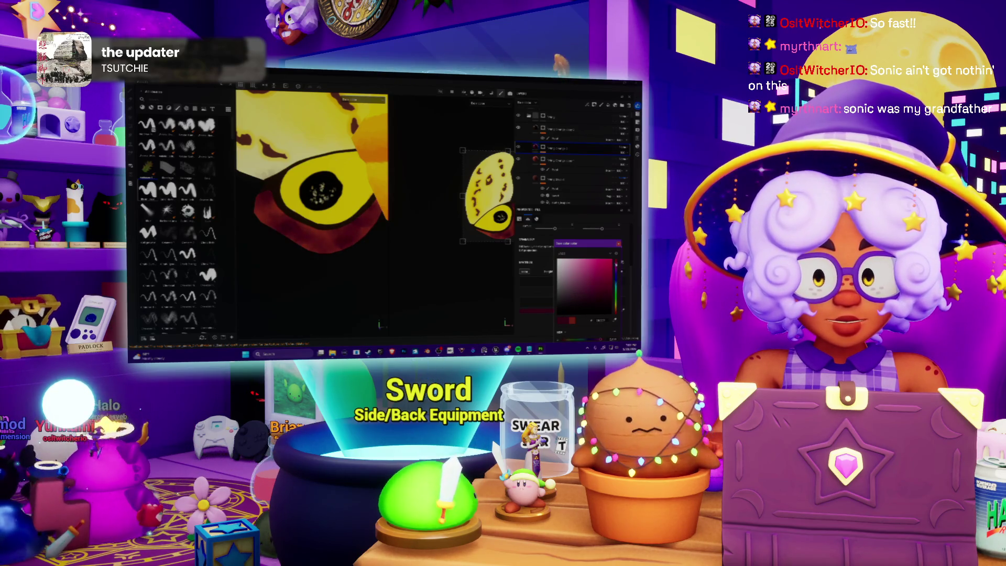
pyautogui.click(616, 274)
pyautogui.click(616, 264)
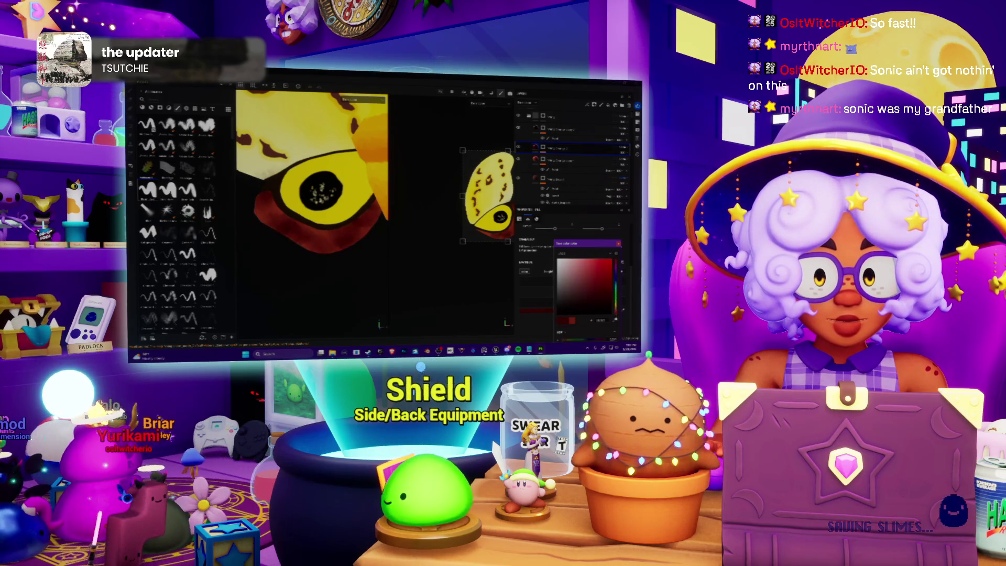
pyautogui.press('Escape')
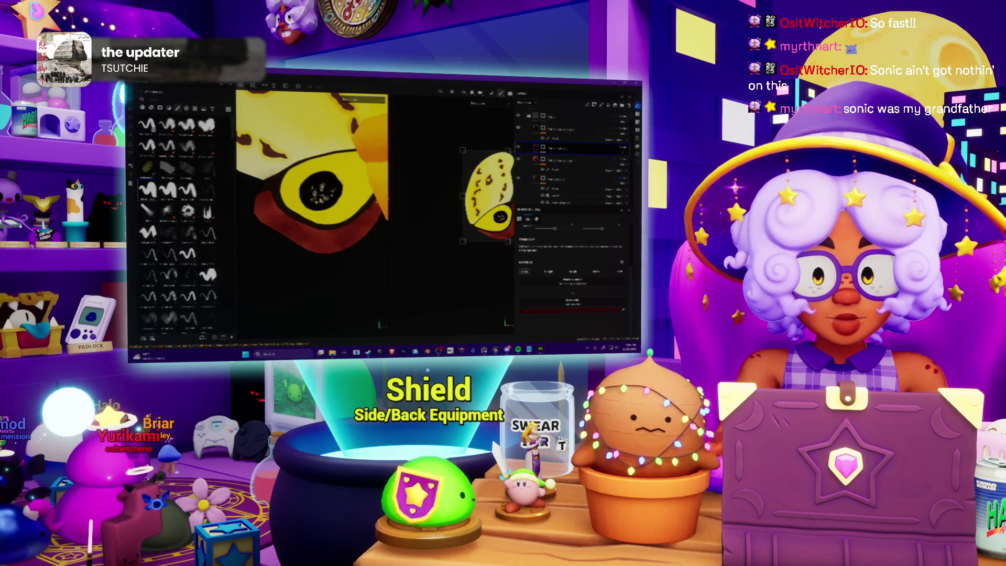
pyautogui.hotkey('ctrl', '0')
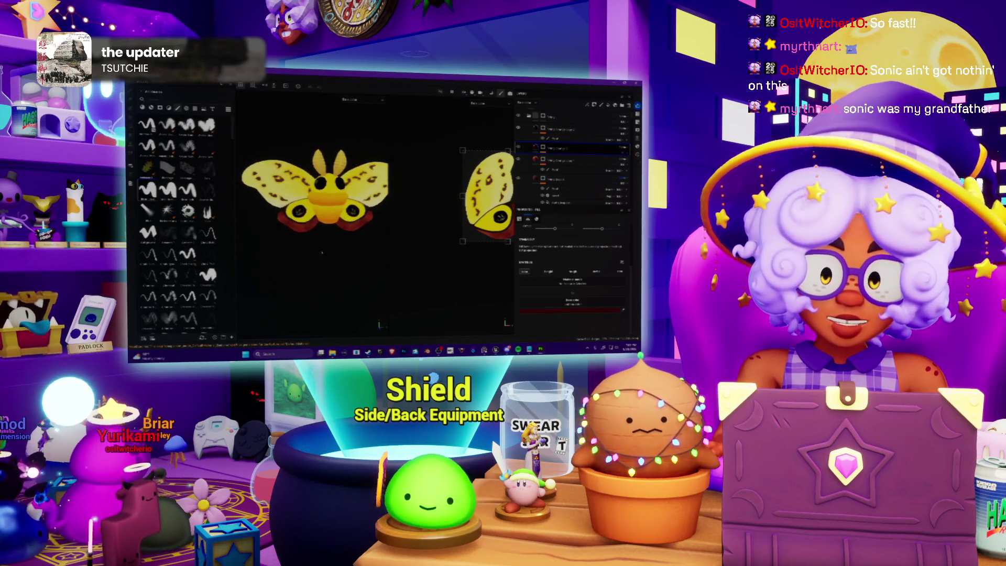
# Show the brush settings, zoom around the moth, and open File > Export.
pyautogui.scroll(2, 275, 218)
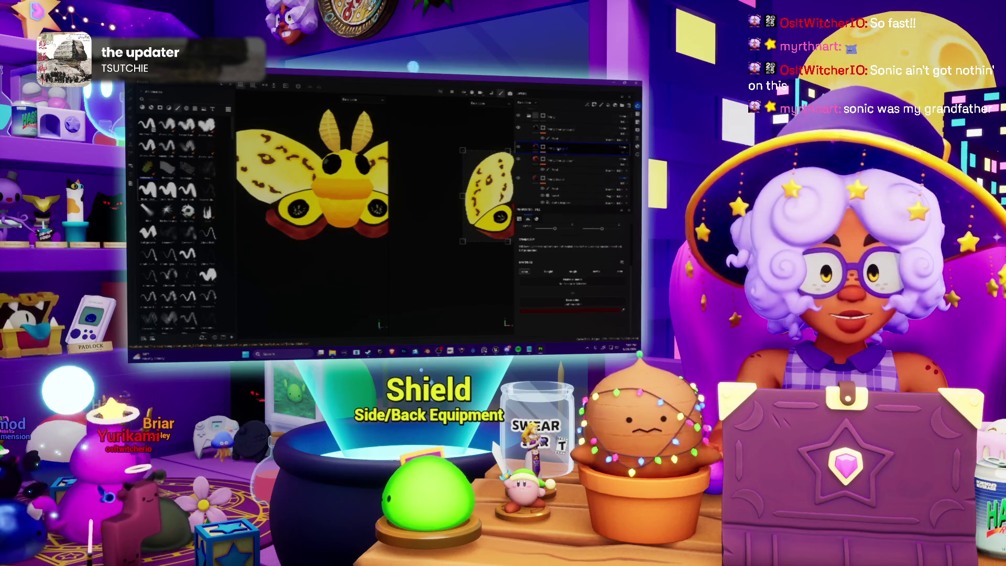
pyautogui.press('b')
pyautogui.scroll(-2, 283, 212)
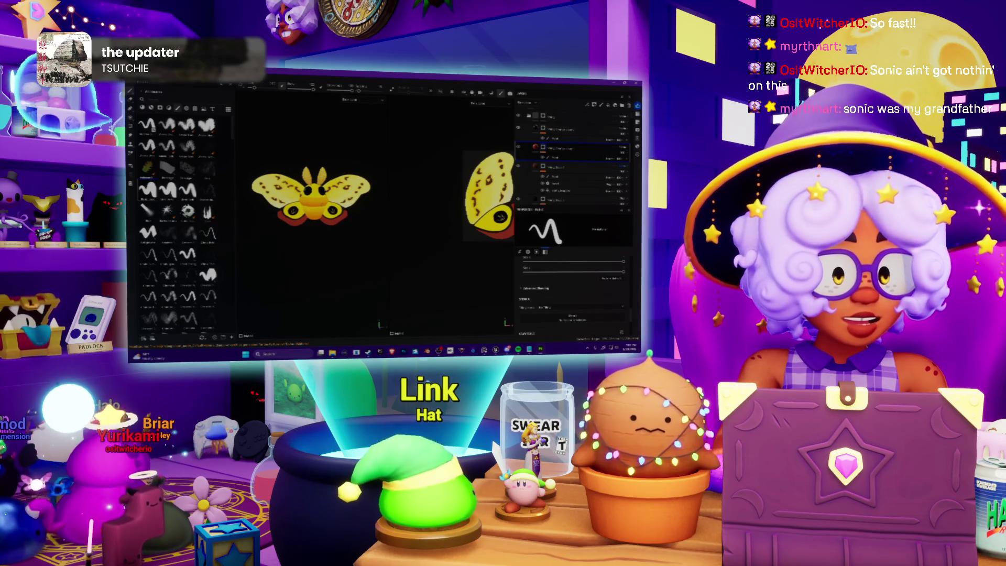
pyautogui.scroll(2, 312, 196)
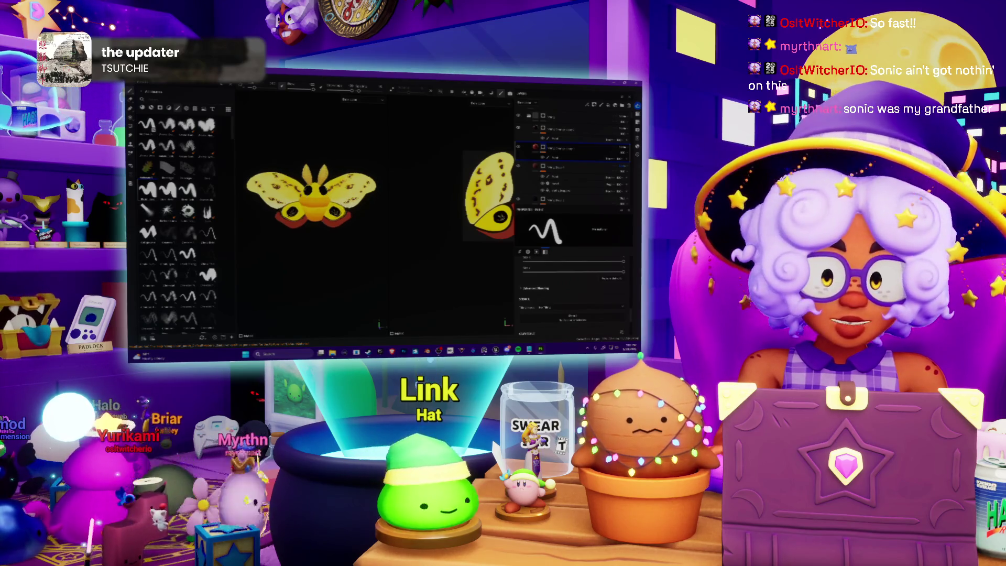
pyautogui.scroll(-1, 311, 197)
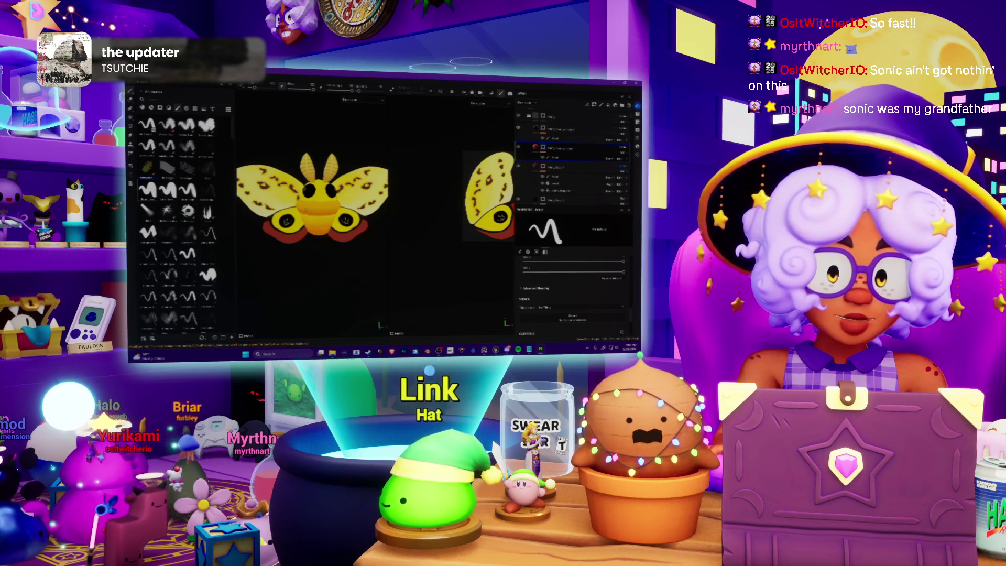
pyautogui.click(131, 82)
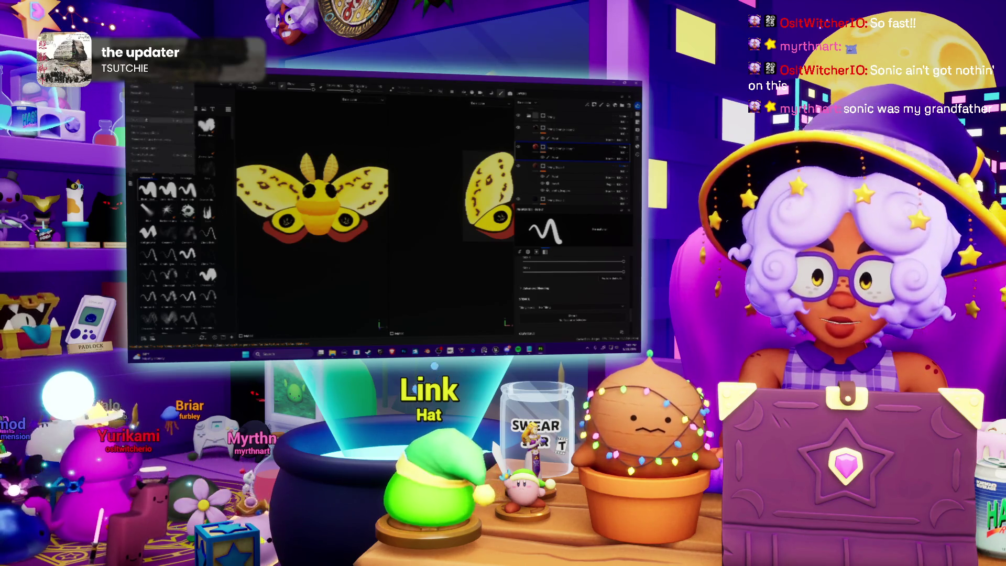
pyautogui.click(160, 156)
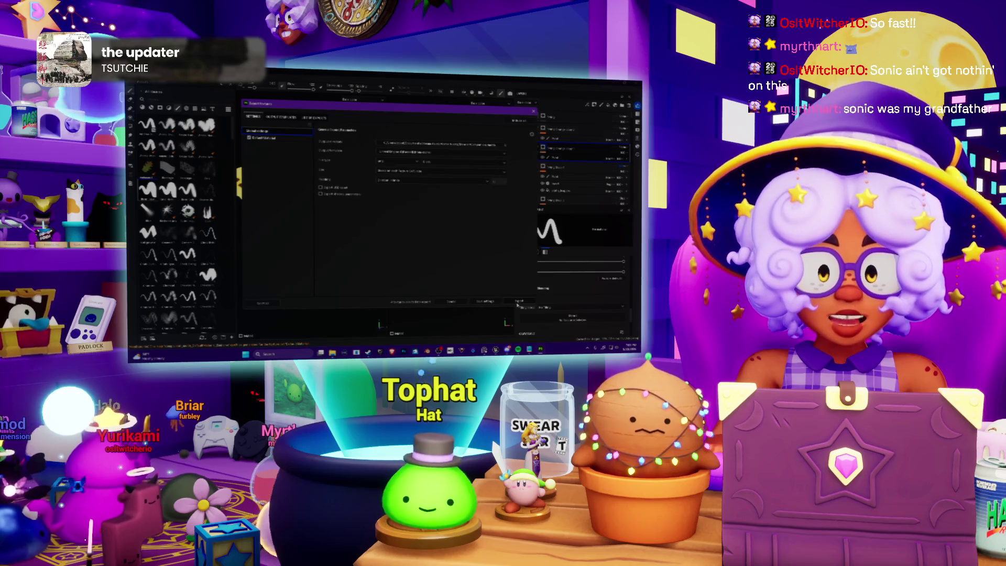
# Cancel the export dialog and switch to the music player.
pyautogui.click(518, 303)
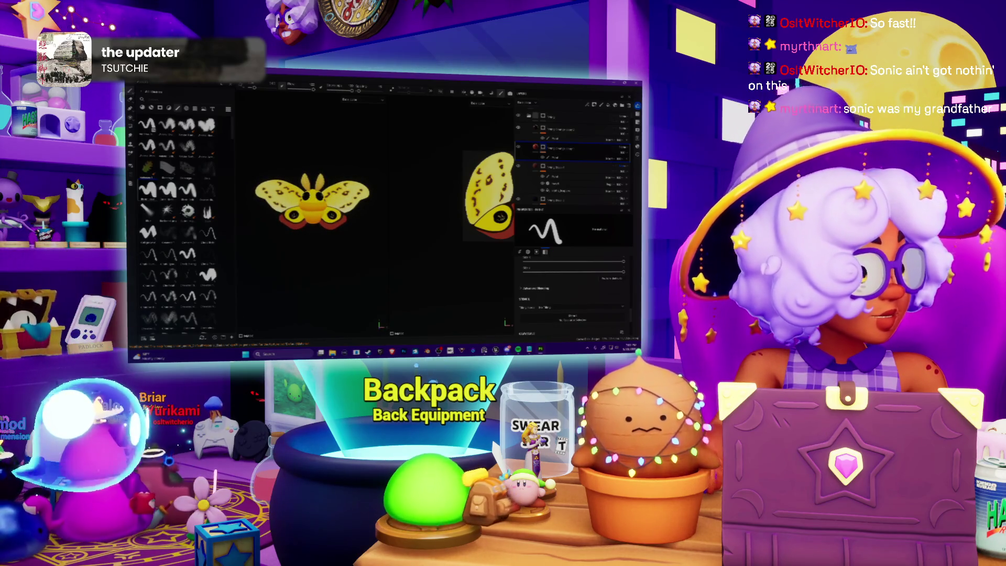
pyautogui.hotkey('alt', 'Tab')
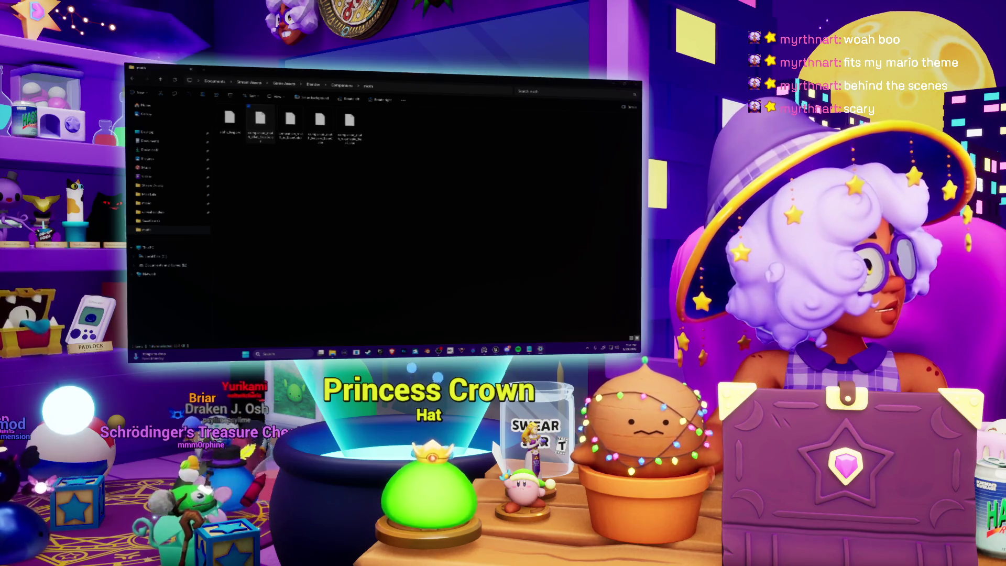
# Select the second exported texture image, then bring the music player to the front.
pyautogui.click(260, 123)
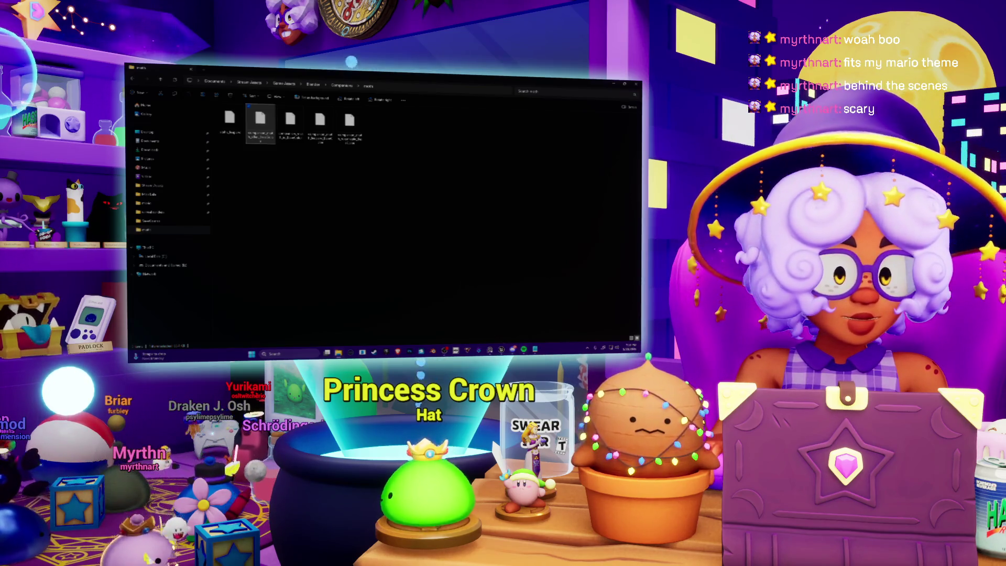
pyautogui.click(523, 349)
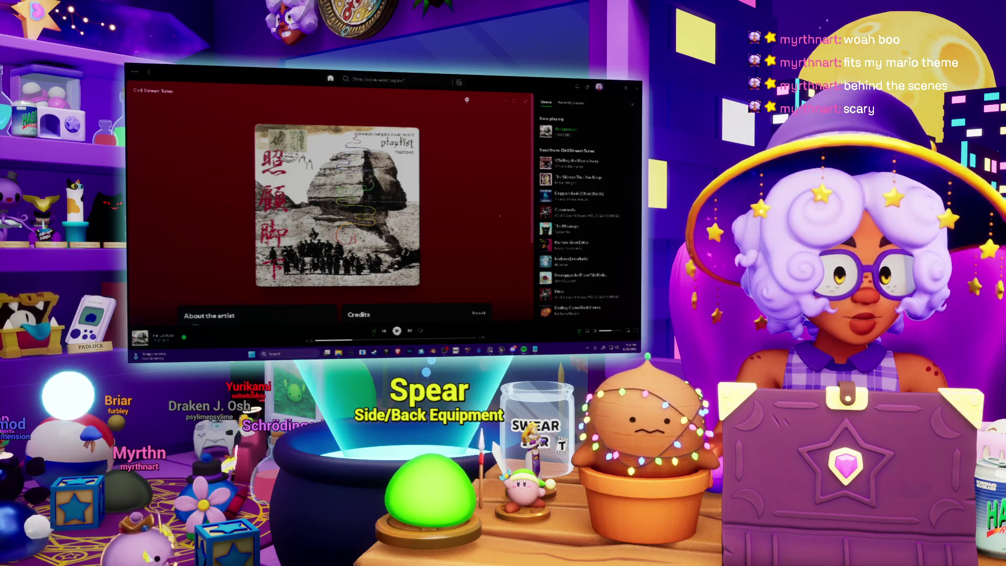
# Skip three tracks ahead to Dapperblook (Ghost Battle), then return to the texture files folder.
pyautogui.click(409, 331)
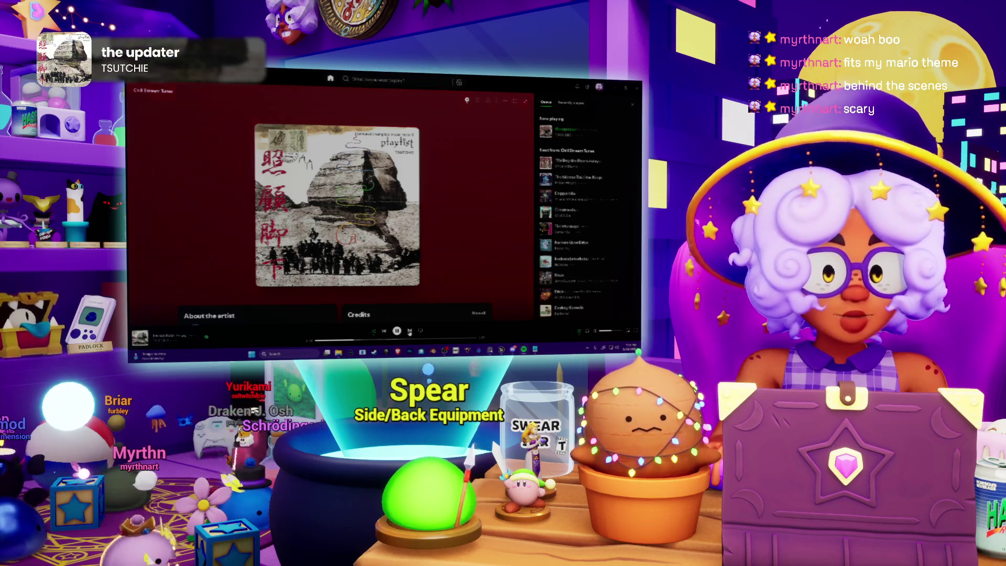
pyautogui.click(410, 331)
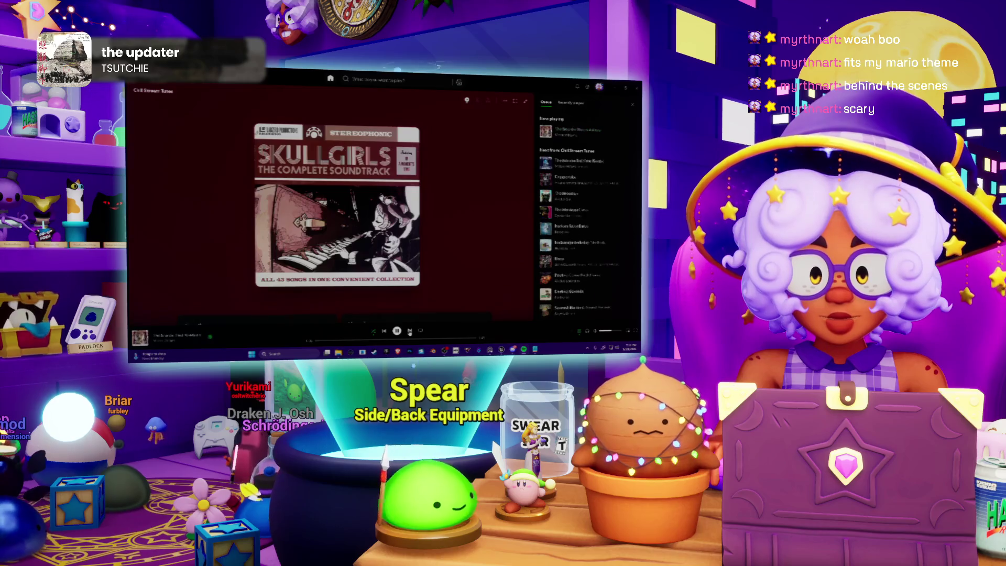
pyautogui.click(409, 330)
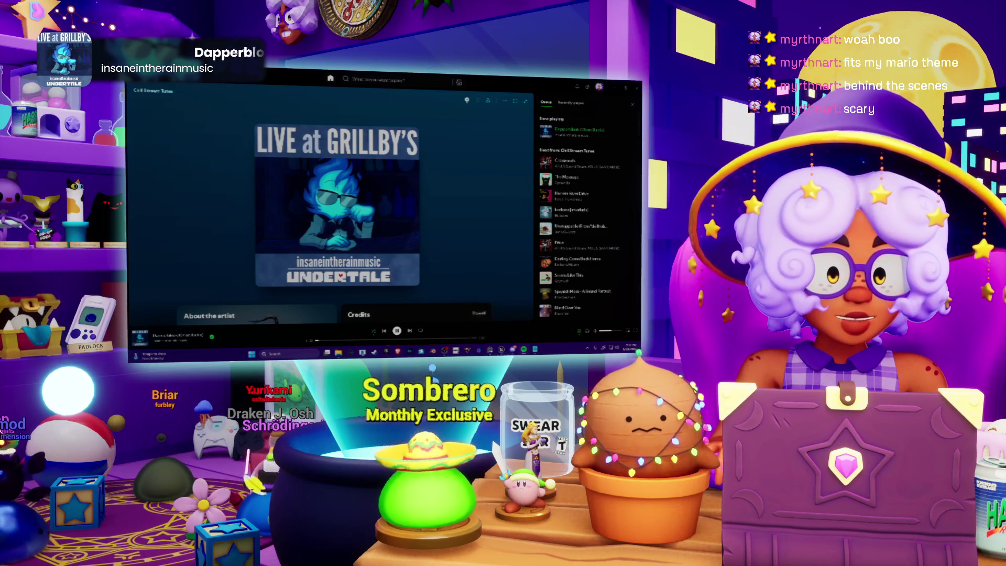
pyautogui.hotkey('alt', 'Tab')
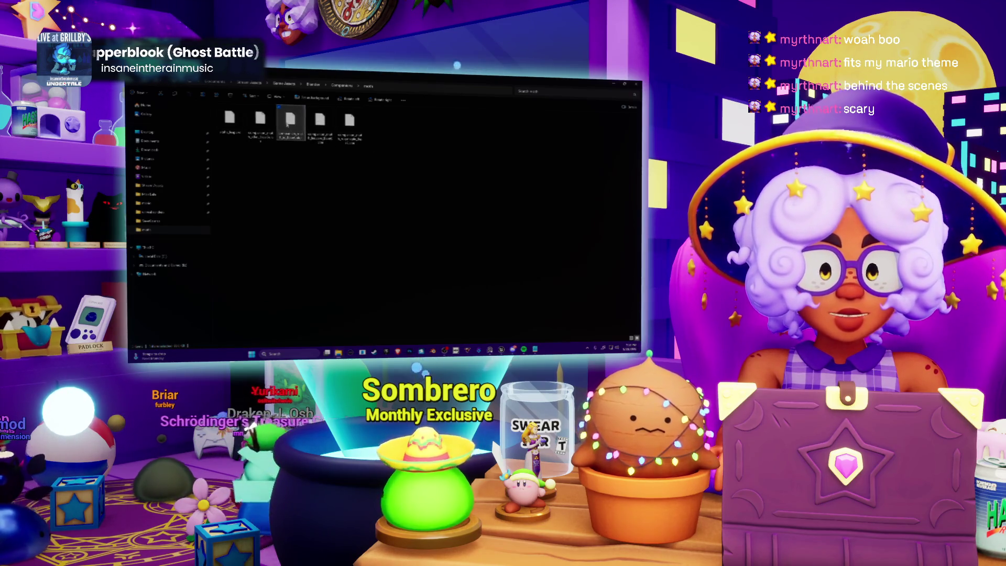
# Open the third texture image in Adobe Photoshop 2026.
pyautogui.rightClick(287, 124)
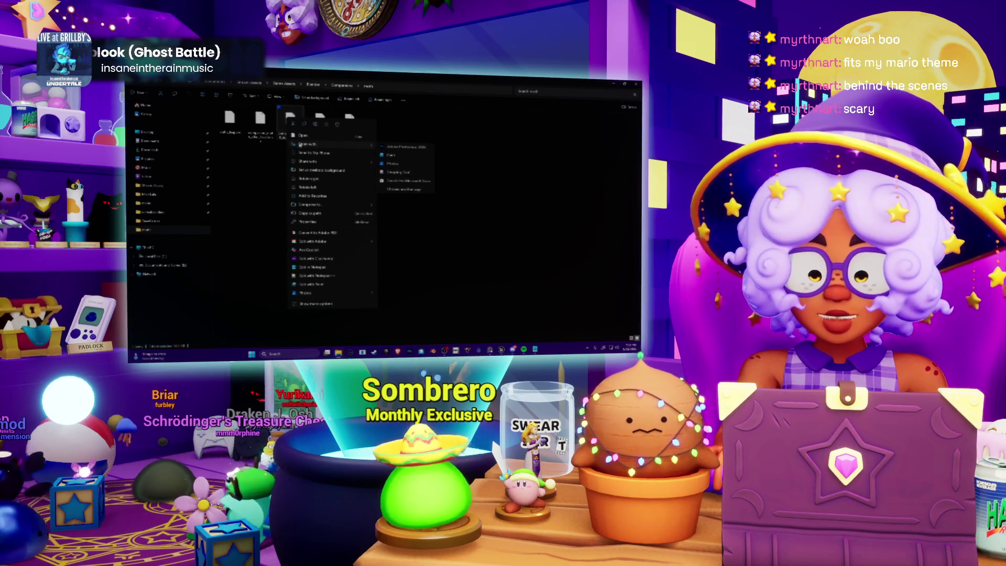
pyautogui.click(395, 149)
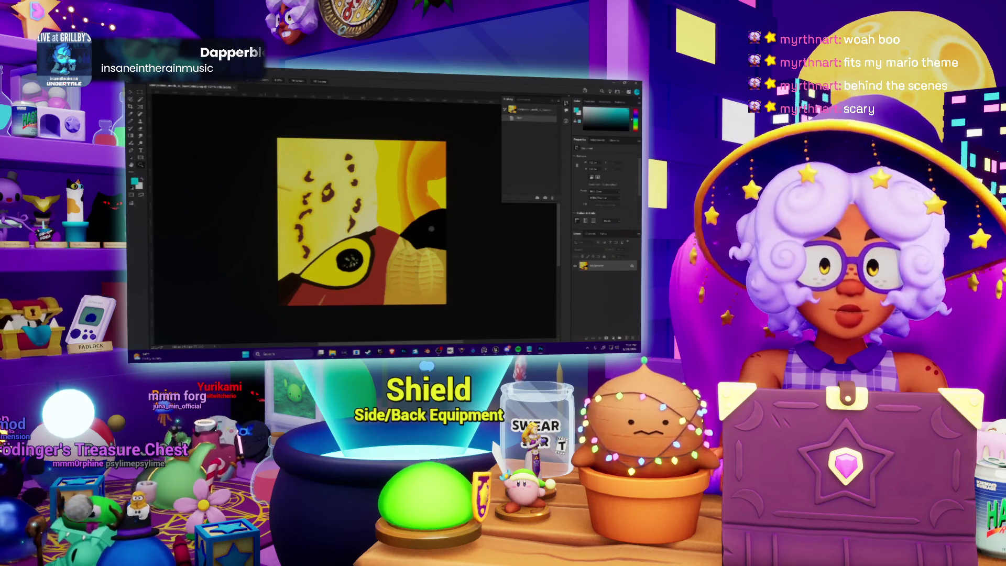
# Resize the texture image to 2048 via the Image Size settings.
pyautogui.hotkey('alt', 'f')
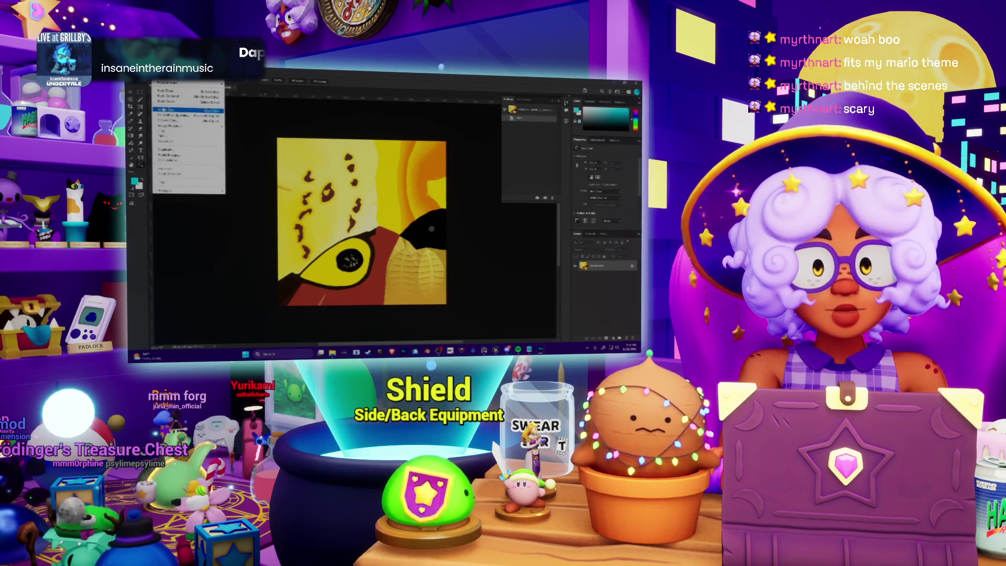
pyautogui.press('Return')
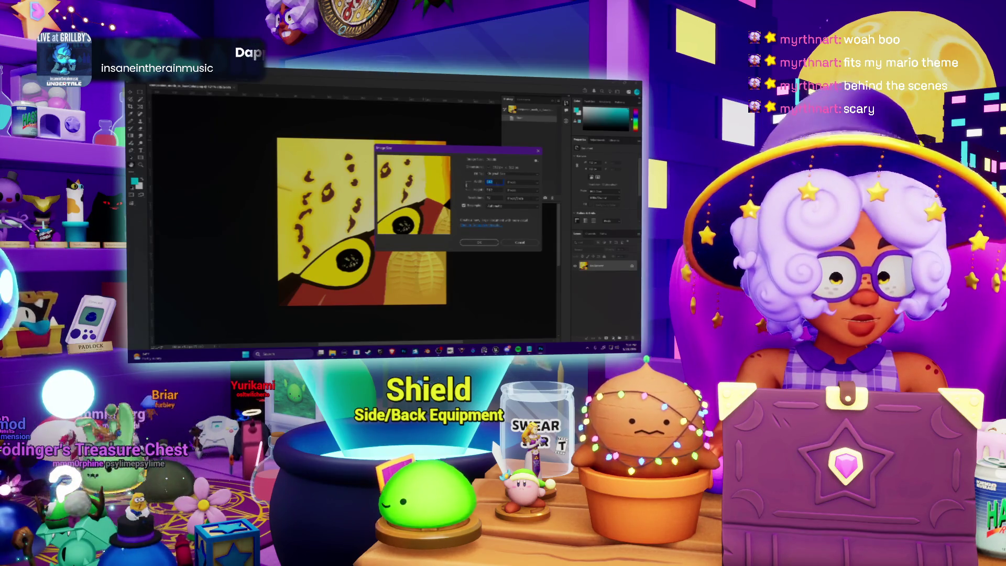
pyautogui.write('2048')
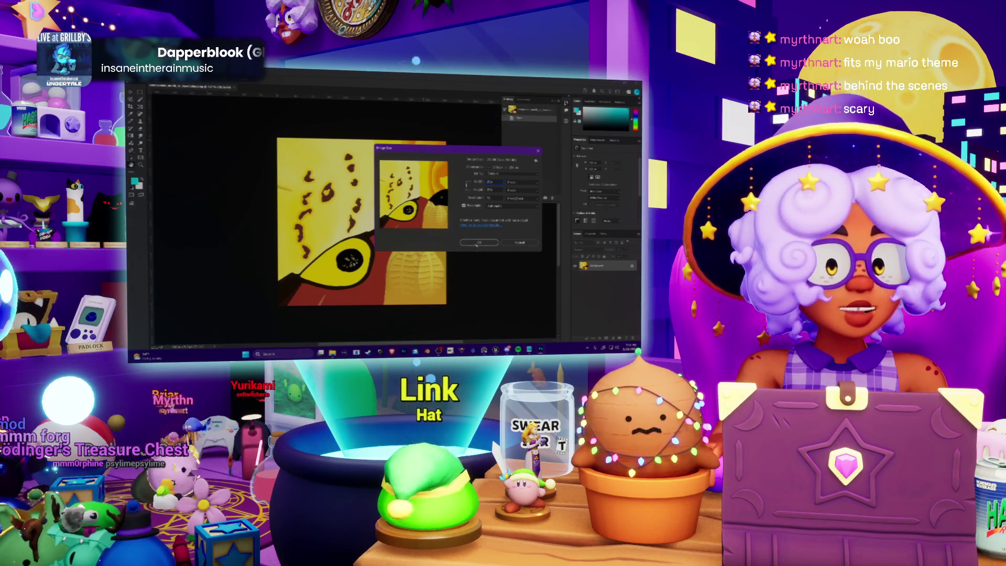
pyautogui.click(478, 243)
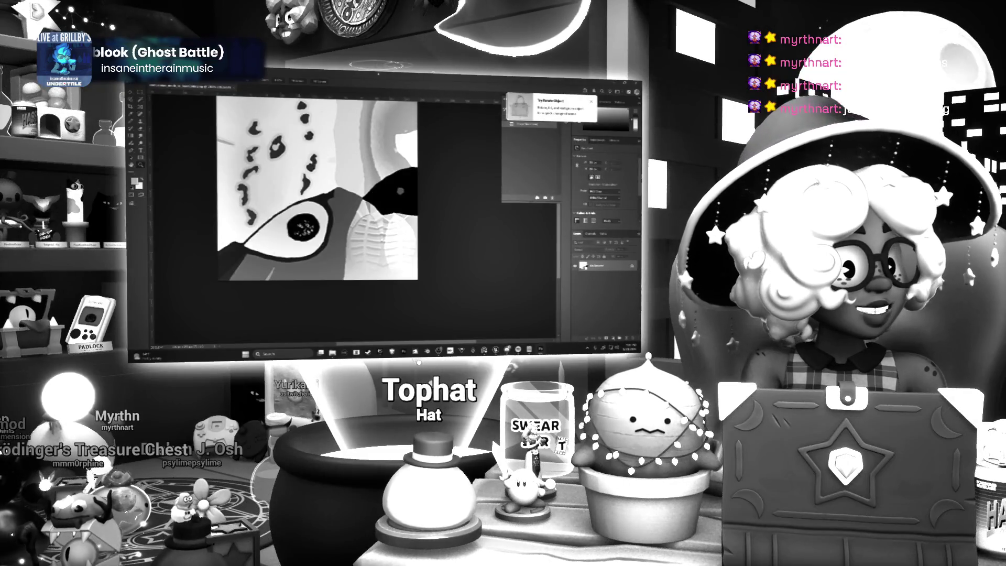
# Step through the resize history, close the image, and select the fourth texture file in File Explorer.
pyautogui.hotkey('ctrl', 'z')
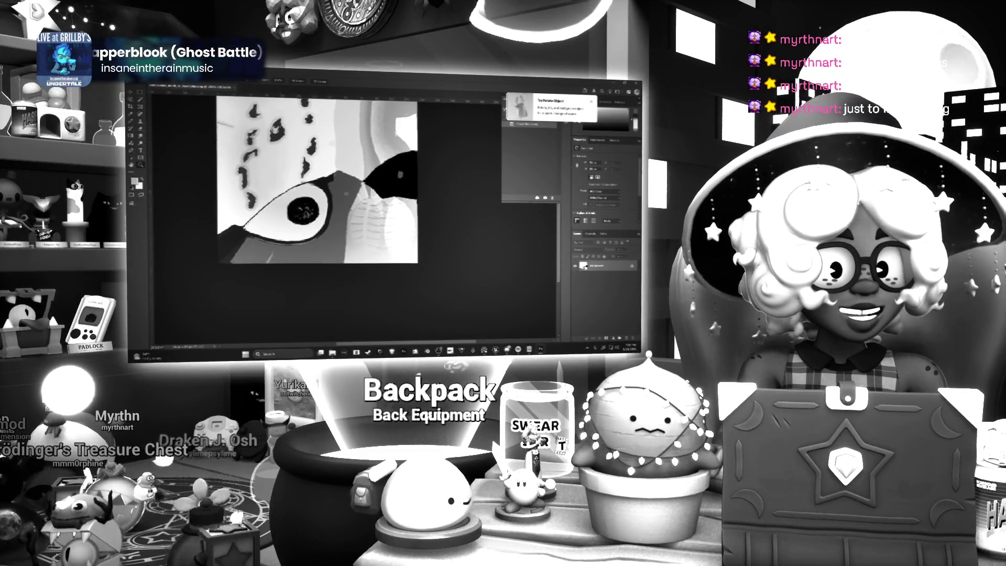
pyautogui.hotkey('ctrl', 'z')
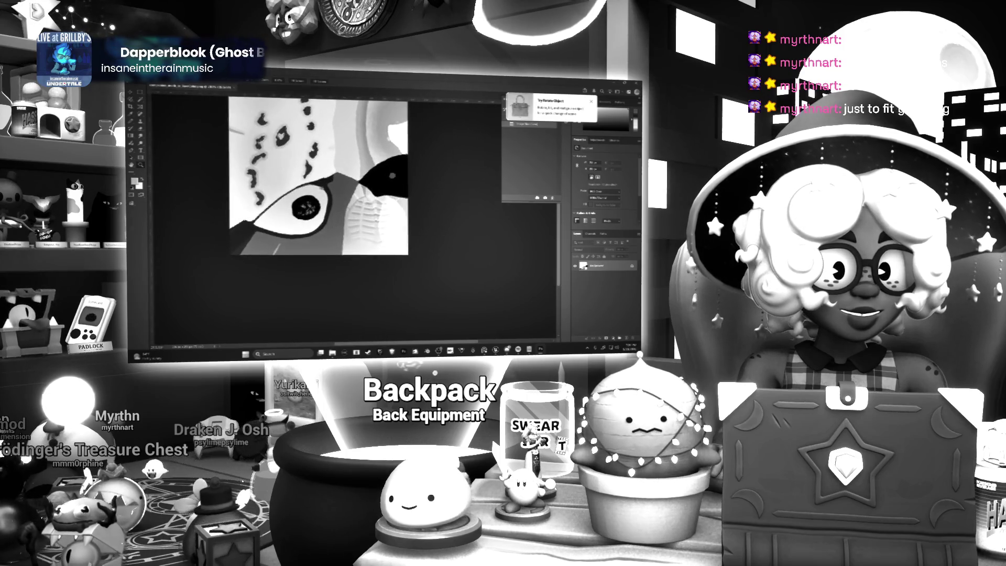
pyautogui.hotkey('ctrl', 'z')
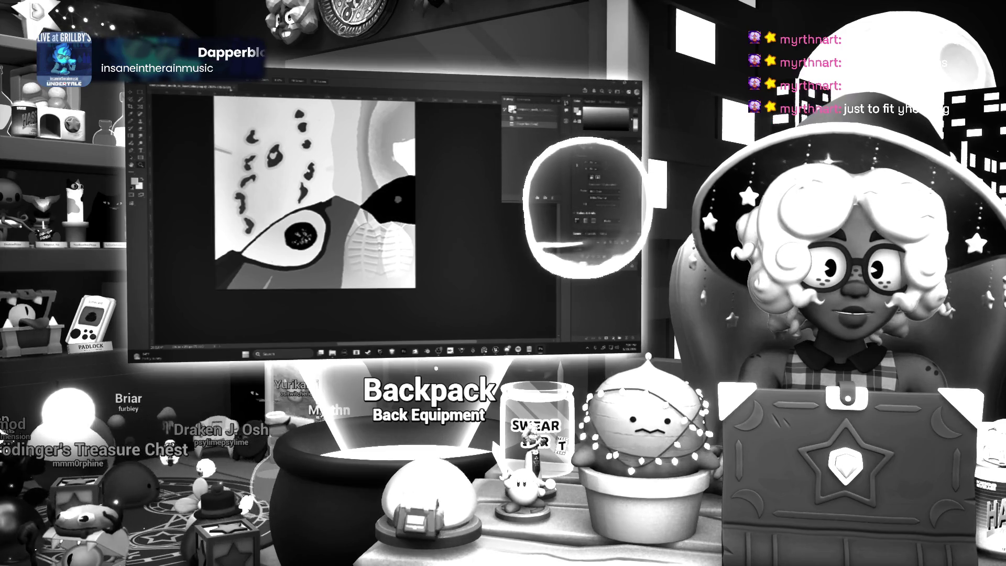
pyautogui.hotkey('ctrl', 'w')
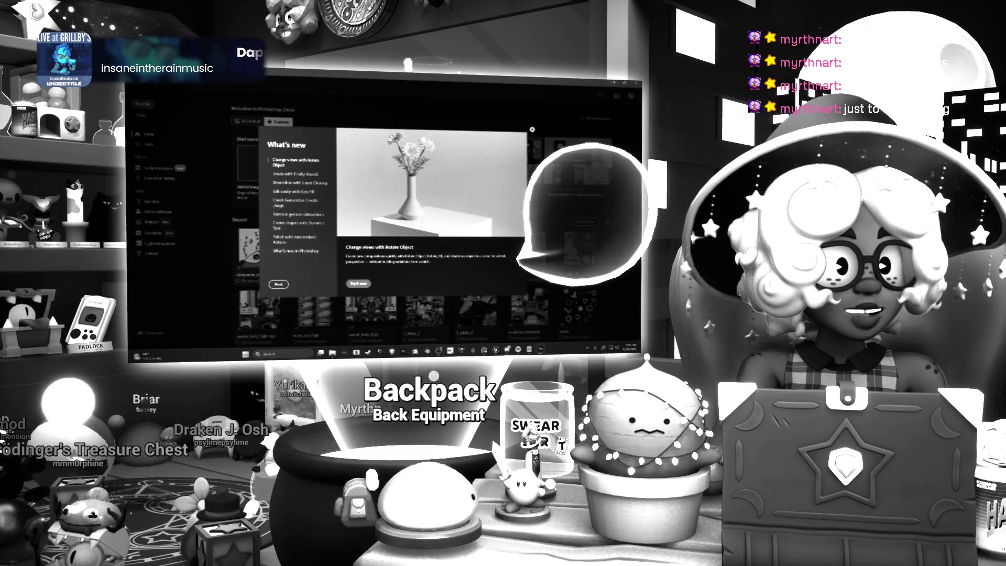
pyautogui.hotkey('alt', 'Tab')
pyautogui.click(319, 123)
# Open the third texture file from the textures folder in Photoshop.
pyautogui.keyDown('shift'); pyautogui.click(340, 113); pyautogui.keyUp('shift')
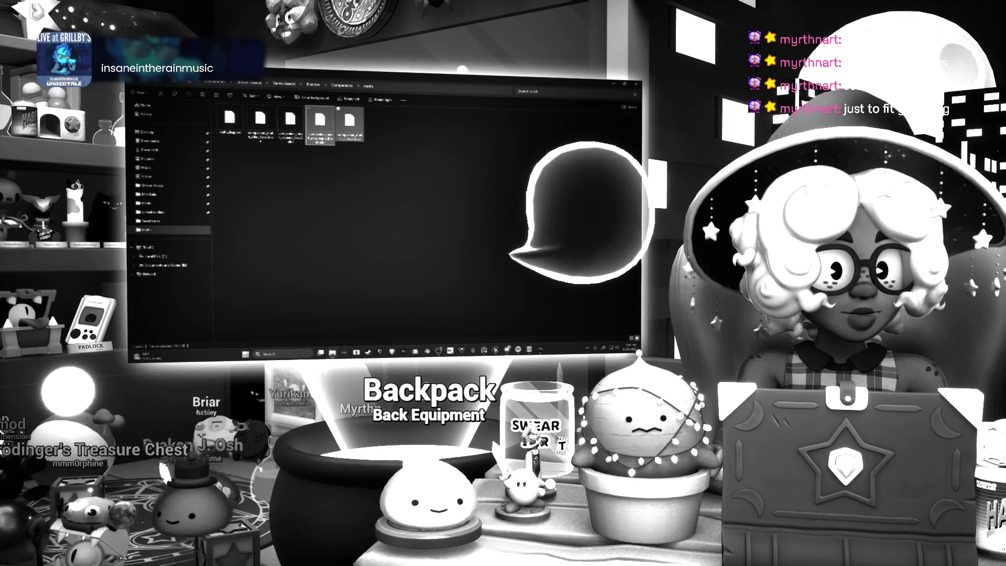
pyautogui.click(290, 123)
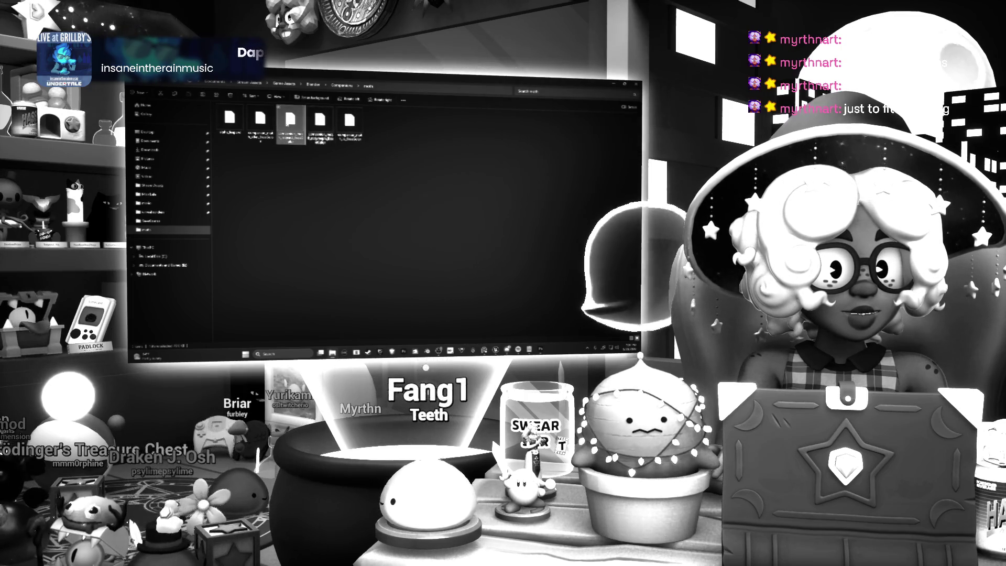
pyautogui.rightClick(289, 121)
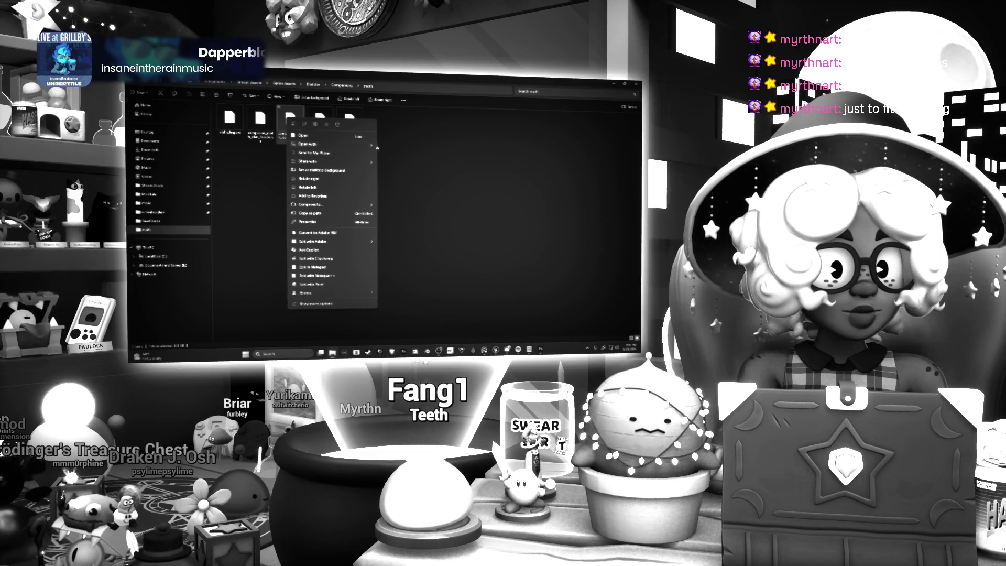
pyautogui.moveTo(363, 147)
pyautogui.click(398, 155)
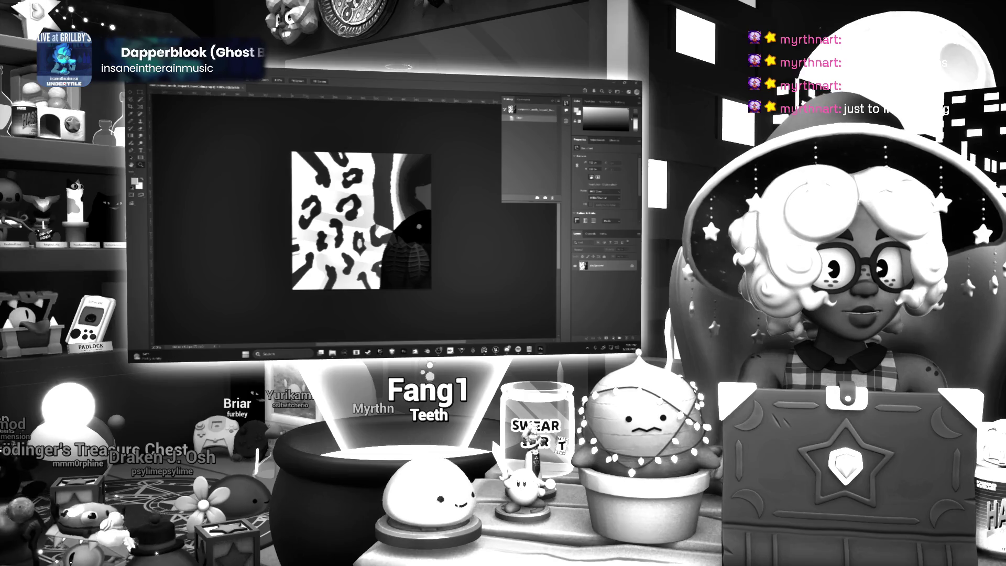
# Reduce the third texture to a smaller size through Image Size.
pyautogui.click(158, 80)
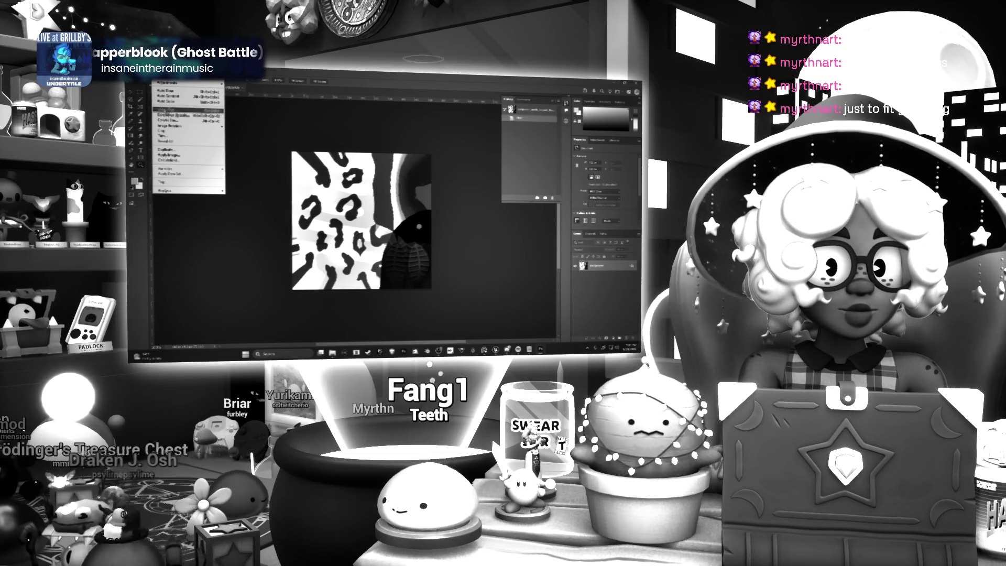
pyautogui.click(167, 109)
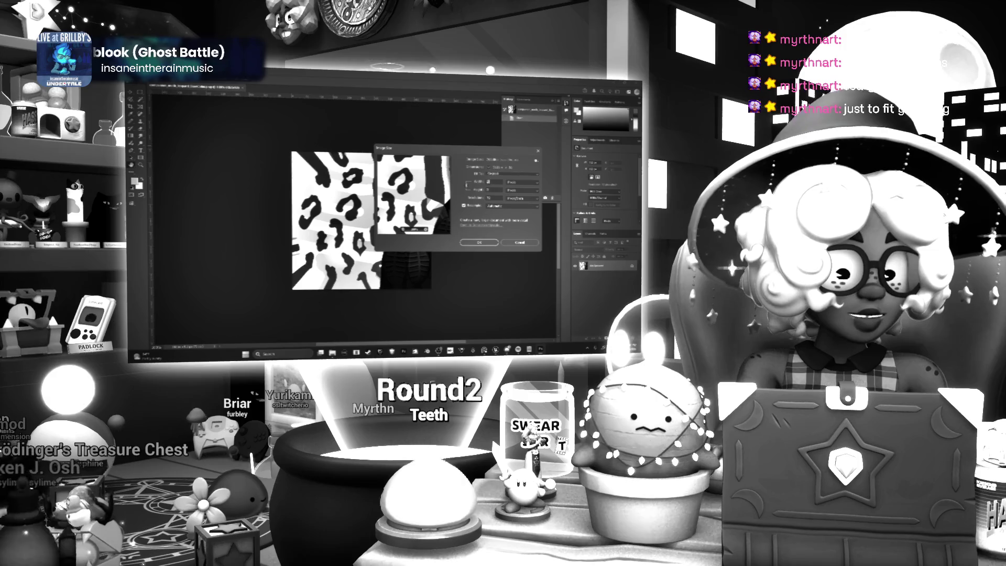
pyautogui.click(481, 242)
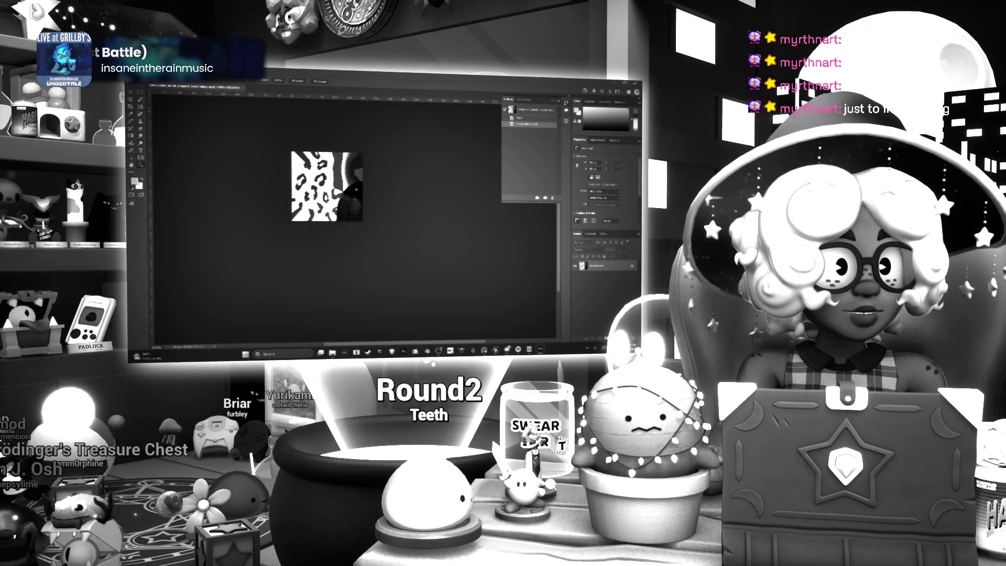
# Save and close the resized texture, then bring Spotify's player to the front.
pyautogui.hotkey('ctrl', 'shift', 's')
pyautogui.click(468, 345)
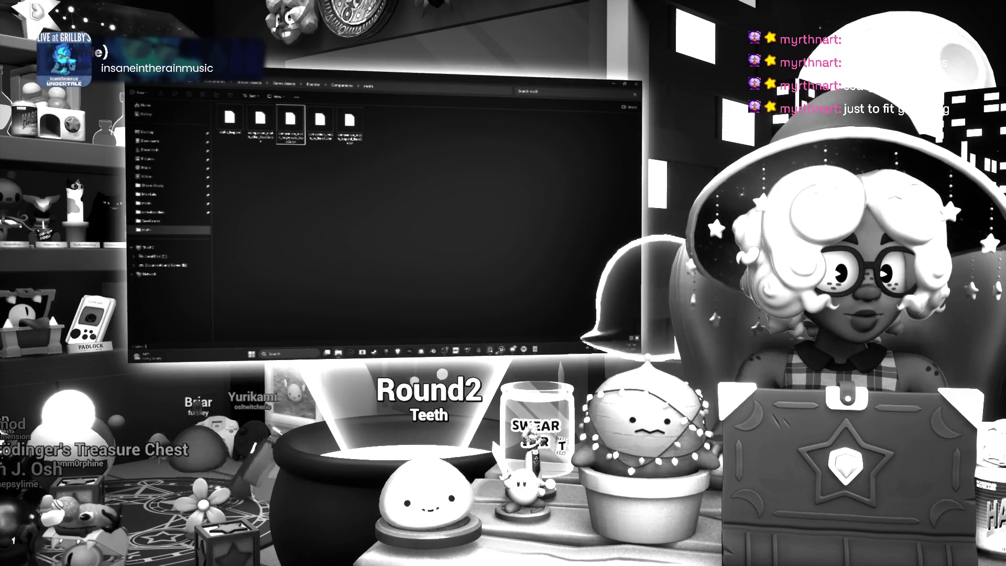
pyautogui.moveTo(489, 349)
pyautogui.click(523, 349)
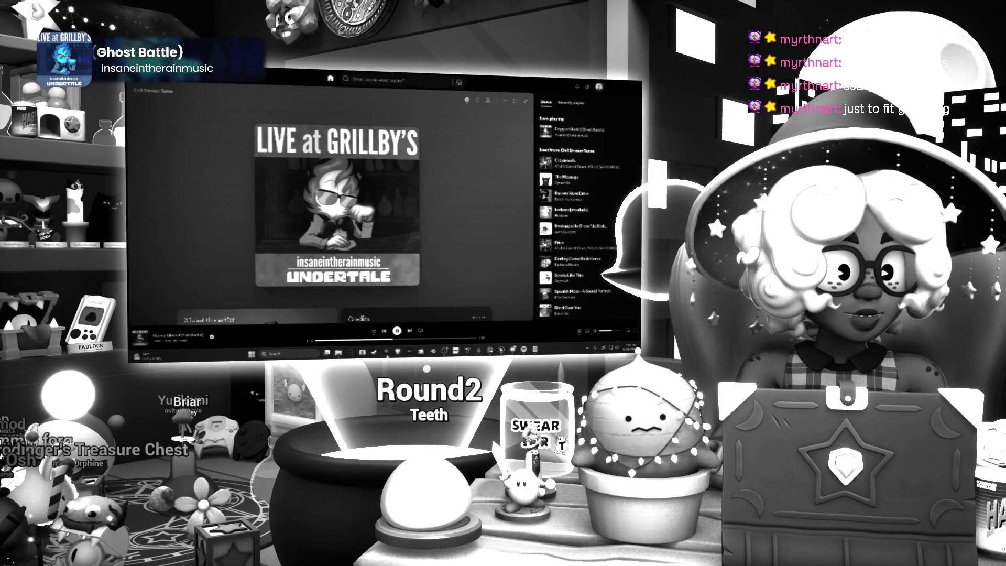
# Expand Spotify to the full-window now-playing view of Dapperblook (Ghost Battle).
pyautogui.click(526, 100)
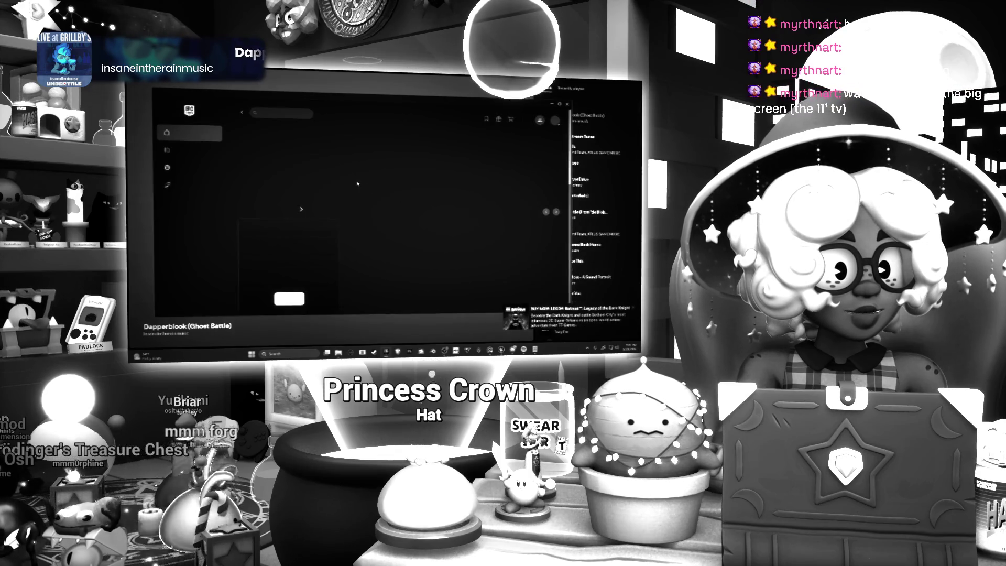
# Scroll the Epic Store down to Free Games and open the Down in Bermuda page.
pyautogui.scroll(-3, 341, 168)
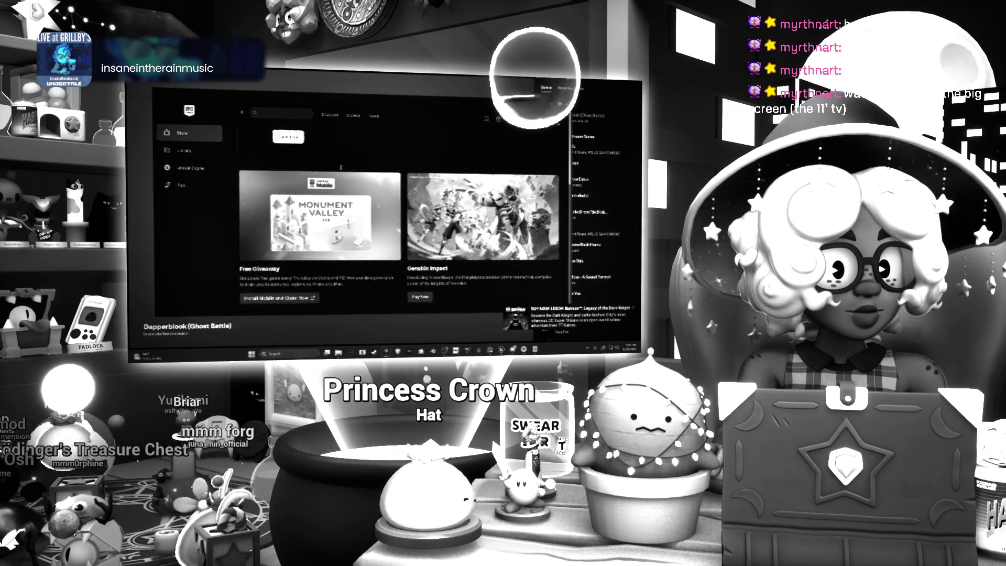
pyautogui.scroll(-3, 341, 169)
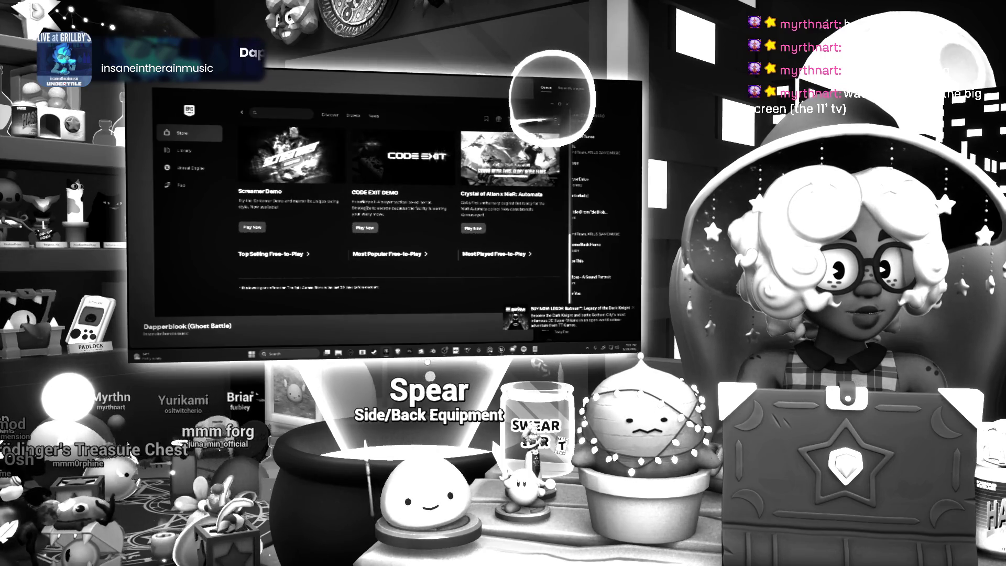
pyautogui.scroll(3, 340, 202)
pyautogui.scroll(-3, 339, 203)
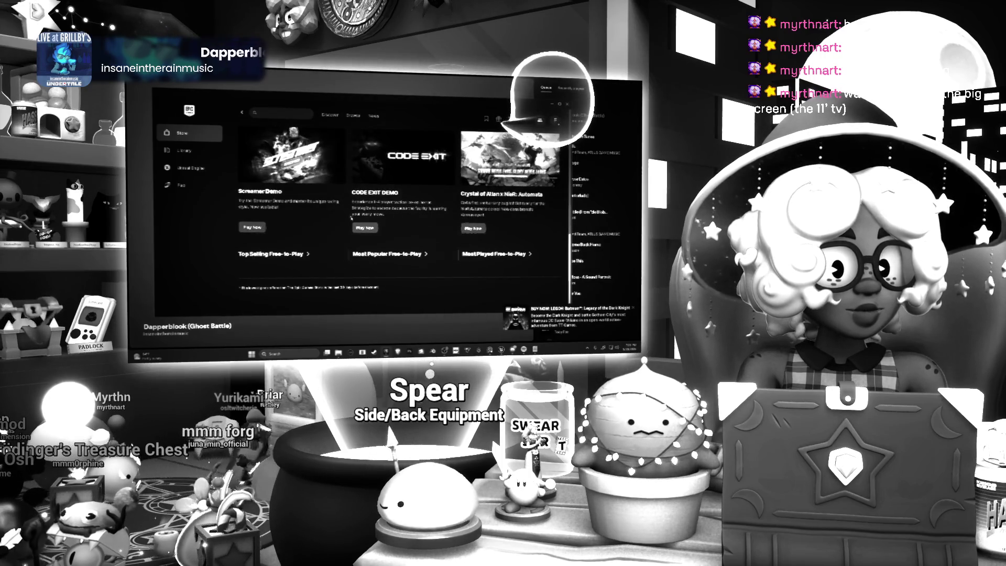
pyautogui.scroll(-5, 350, 230)
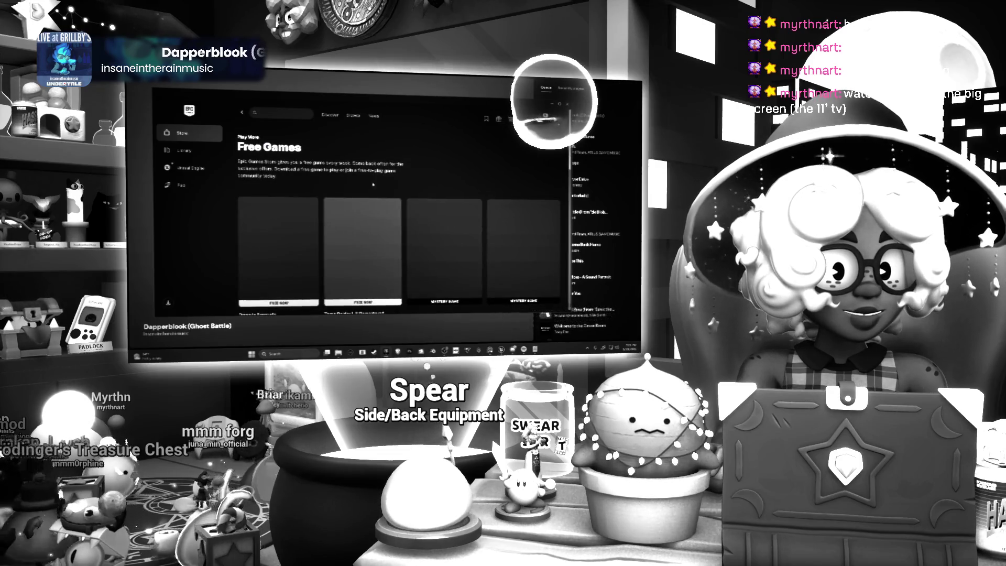
pyautogui.scroll(-1, 342, 177)
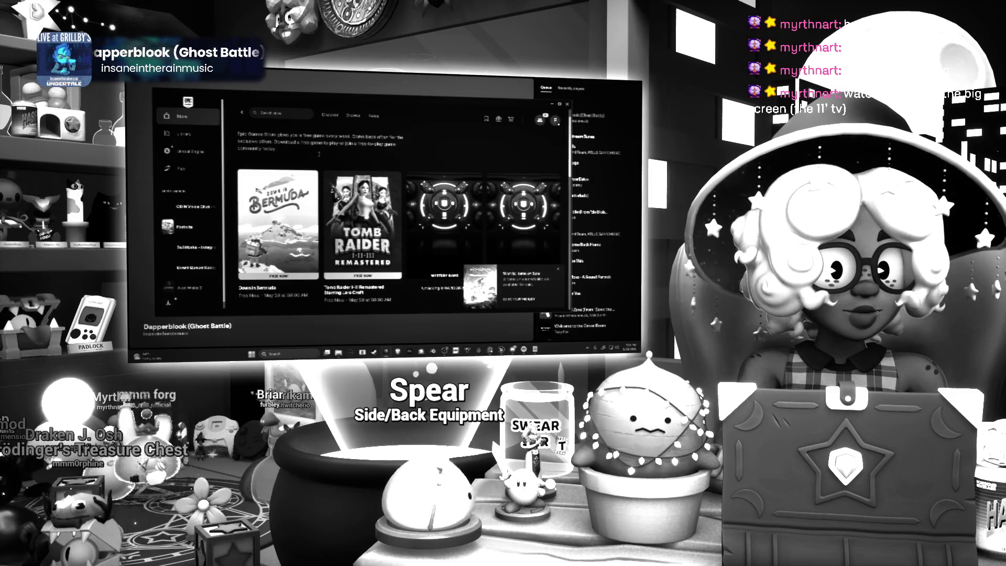
pyautogui.scroll(-2, 319, 154)
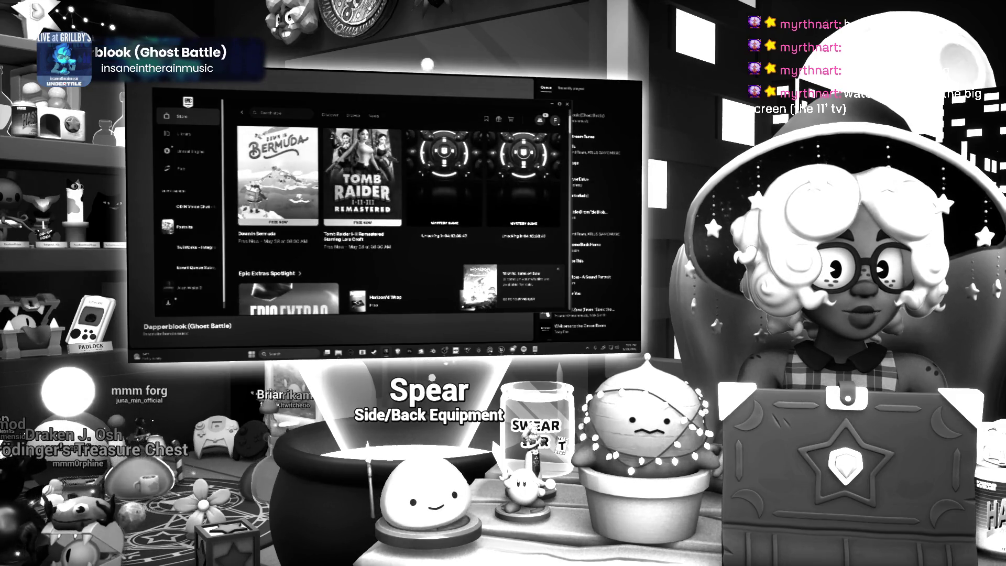
pyautogui.click(315, 172)
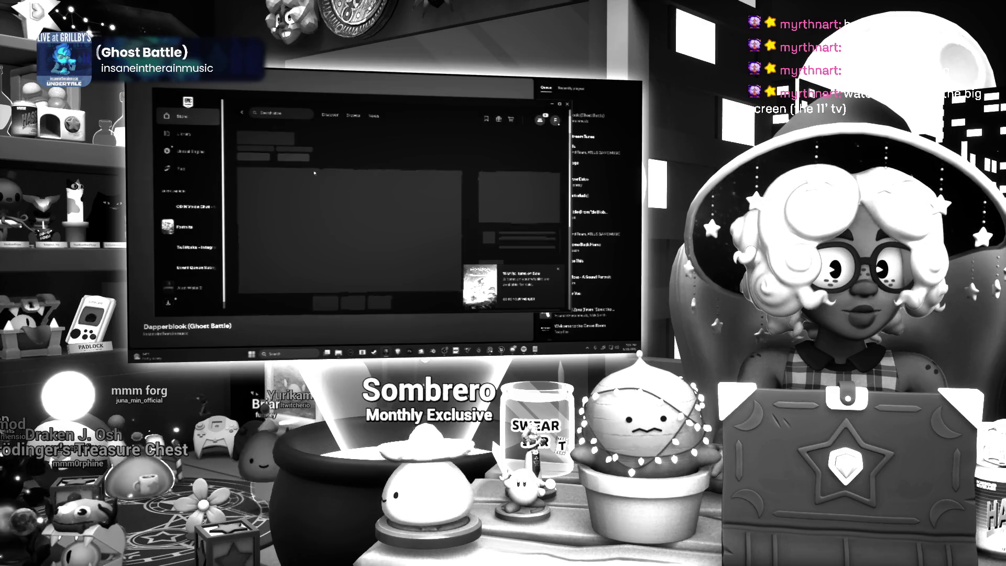
pyautogui.moveTo(454, 109)
pyautogui.mouseDown()
pyautogui.moveTo(446, 101)
pyautogui.moveTo(639, 100)
pyautogui.mouseUp()
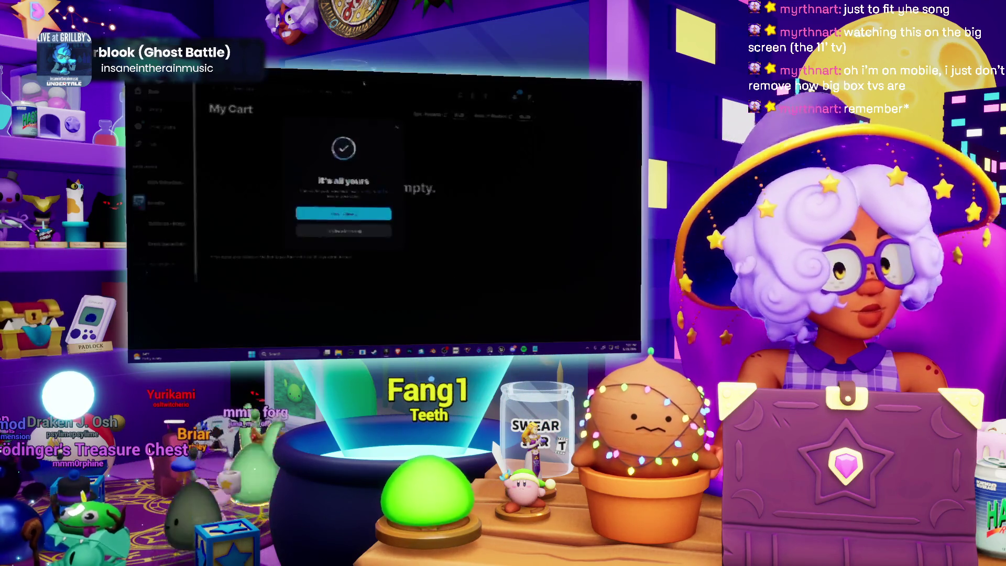
# Show the Unreal Engine Library with engine 5.5.4 and the saved projects.
pyautogui.click(397, 260)
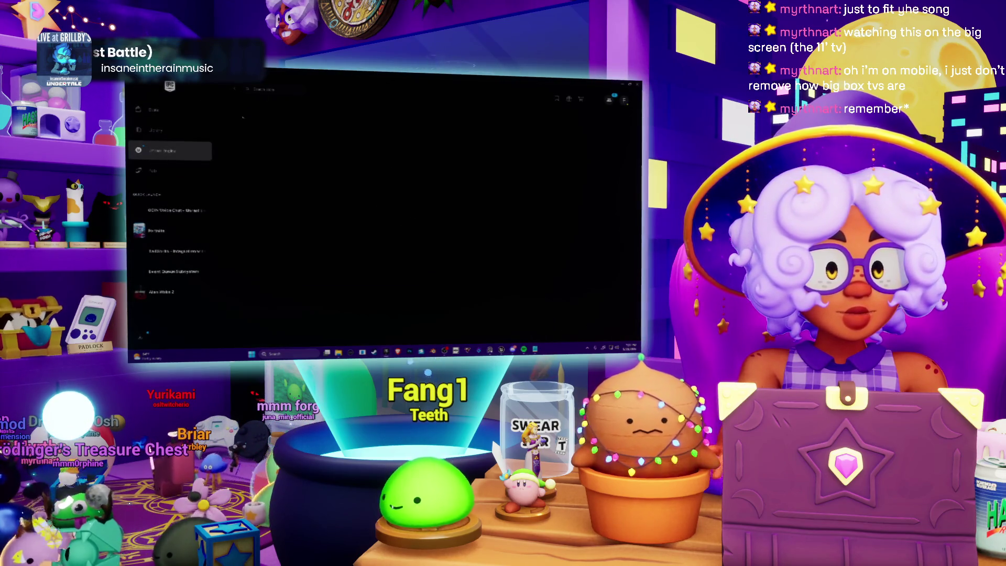
pyautogui.click(261, 84)
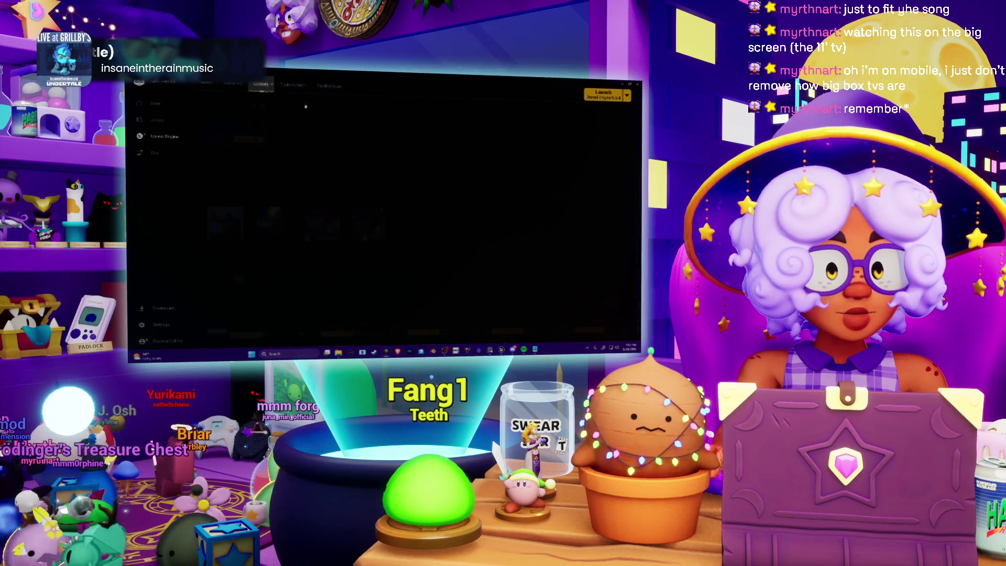
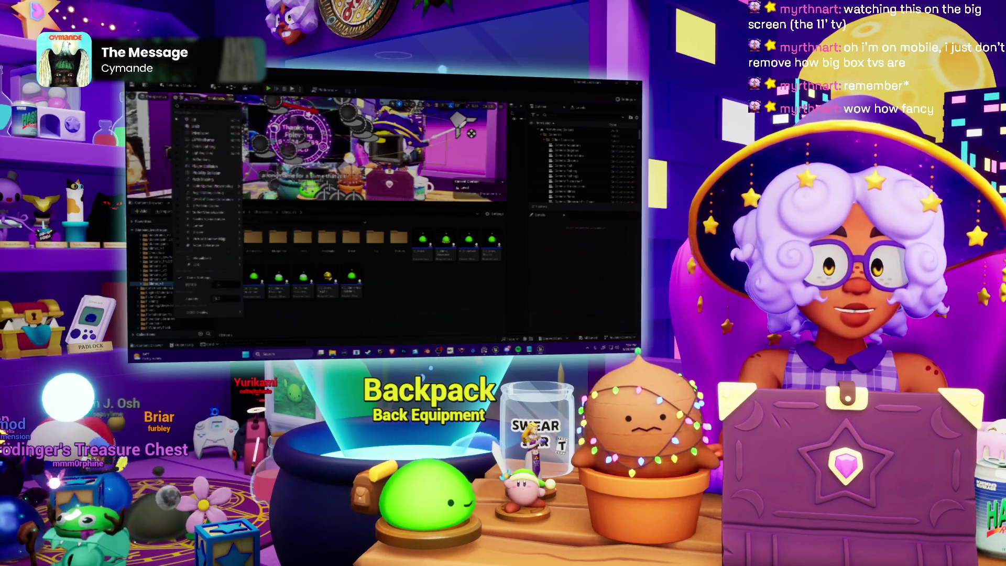
# Switch the viewport to Unlit view mode and select an actor in the Outliner.
pyautogui.click(191, 127)
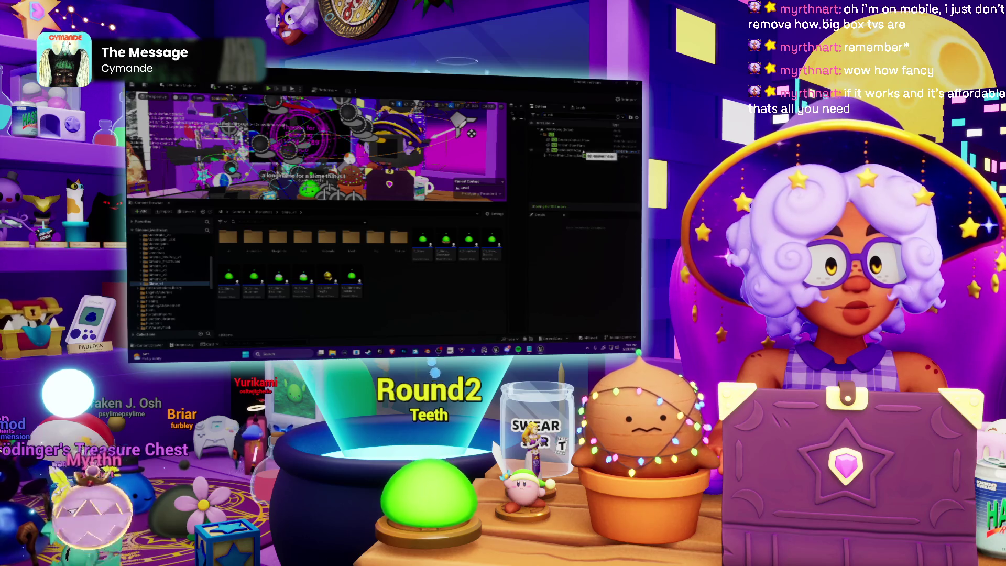
pyautogui.click(584, 152)
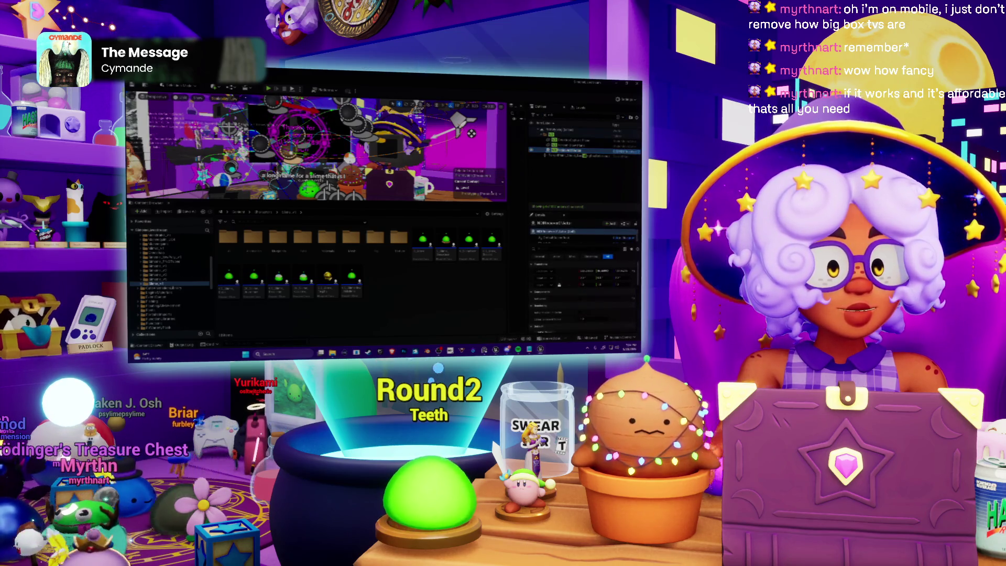
pyautogui.click(223, 98)
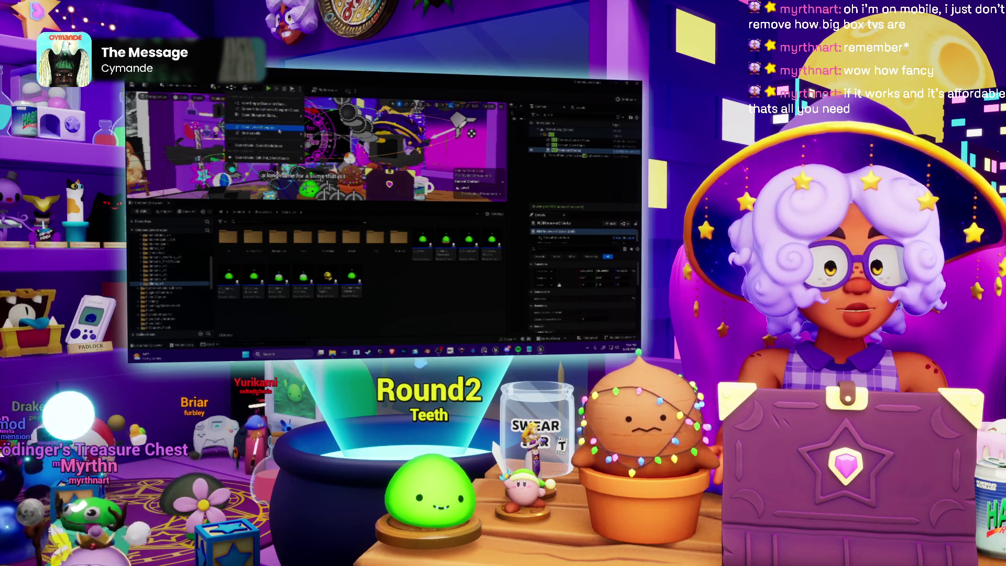
pyautogui.click(279, 131)
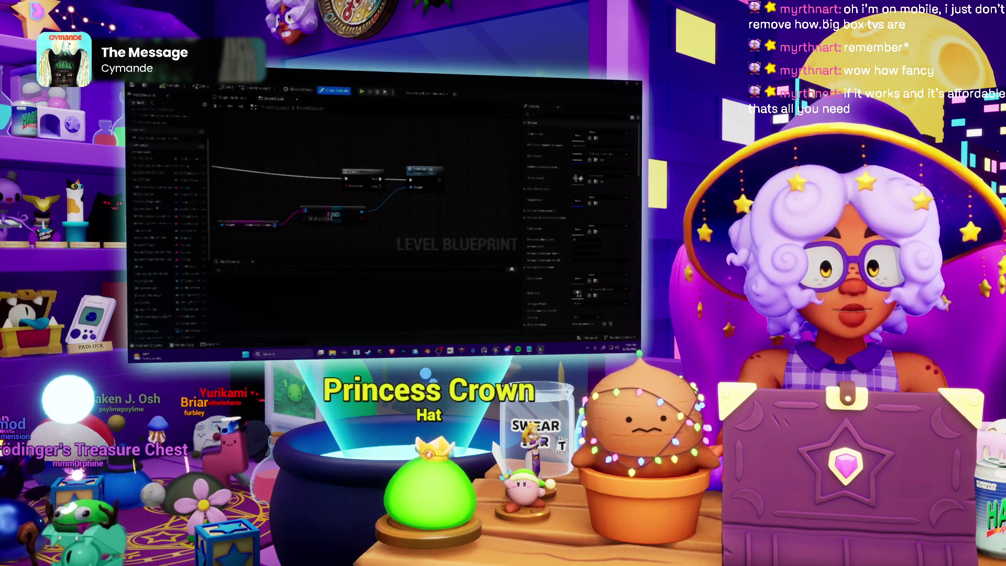
# Step through the Level Blueprint's variables one by one in Details, then return to the level editor.
pyautogui.scroll(-5, 156, 296)
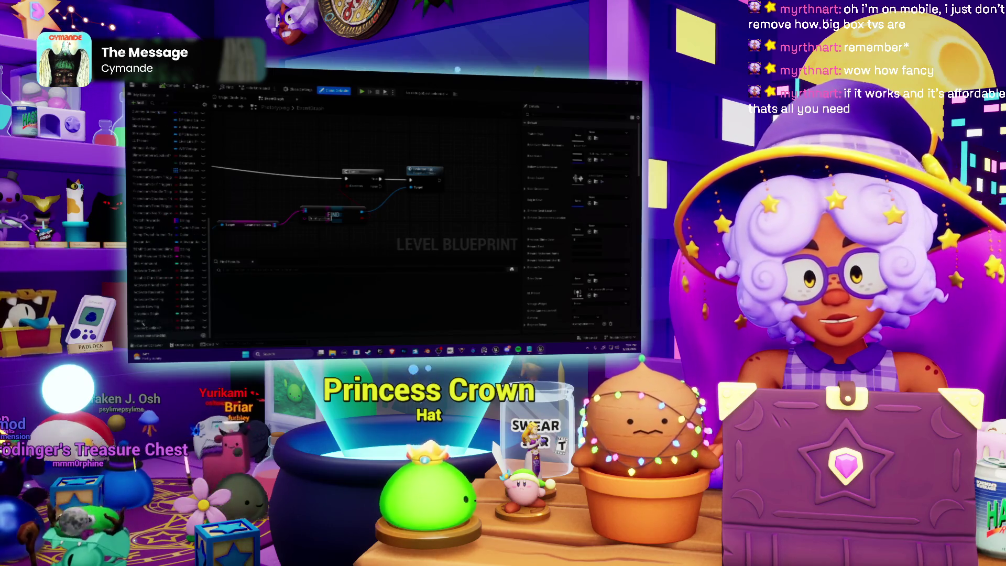
pyautogui.click(149, 314)
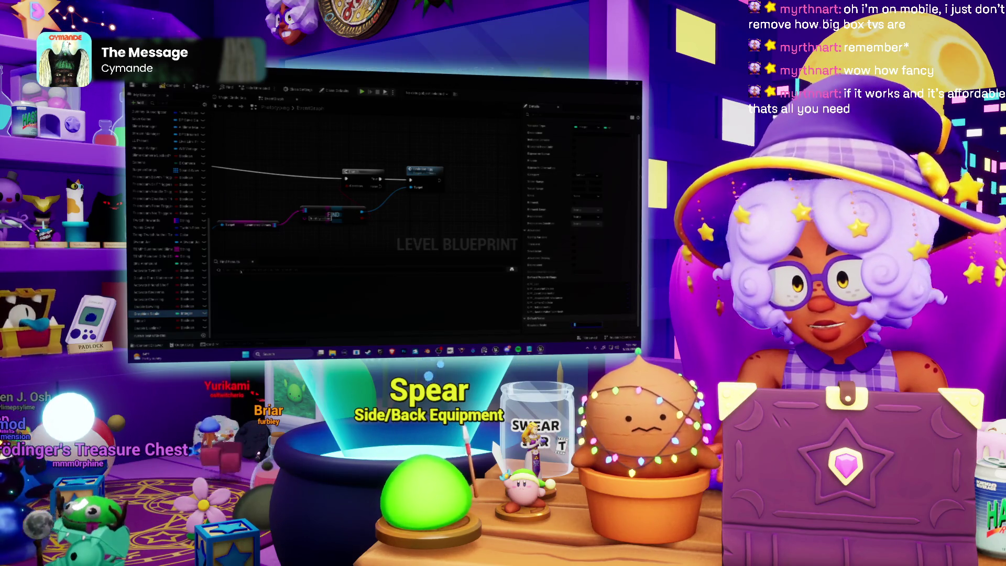
pyautogui.click(149, 299)
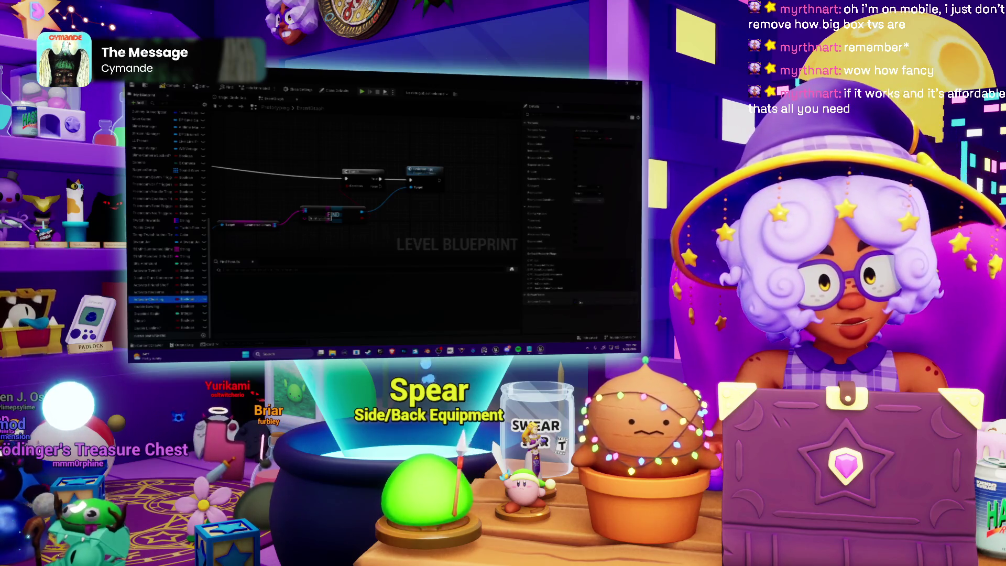
pyautogui.click(149, 292)
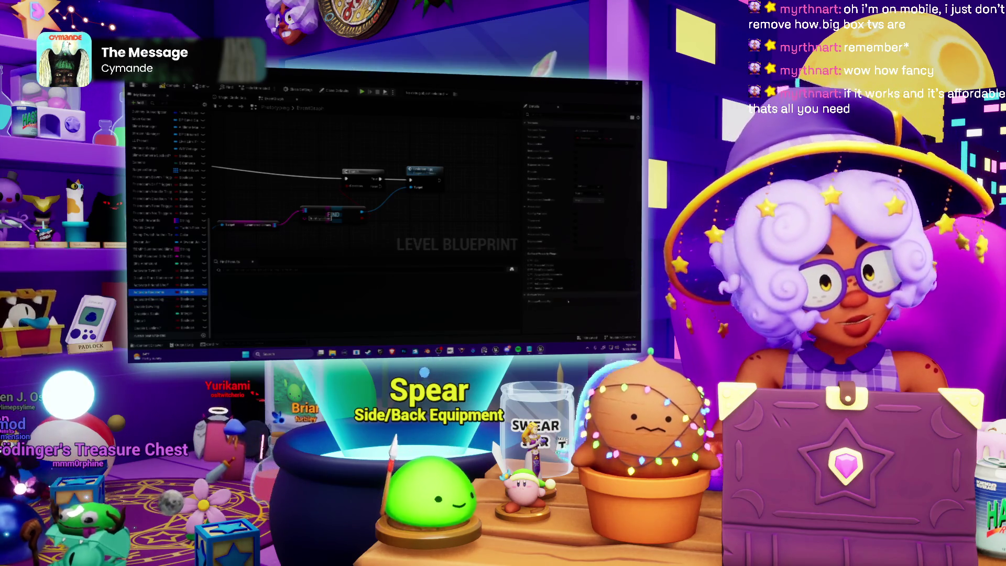
pyautogui.click(149, 285)
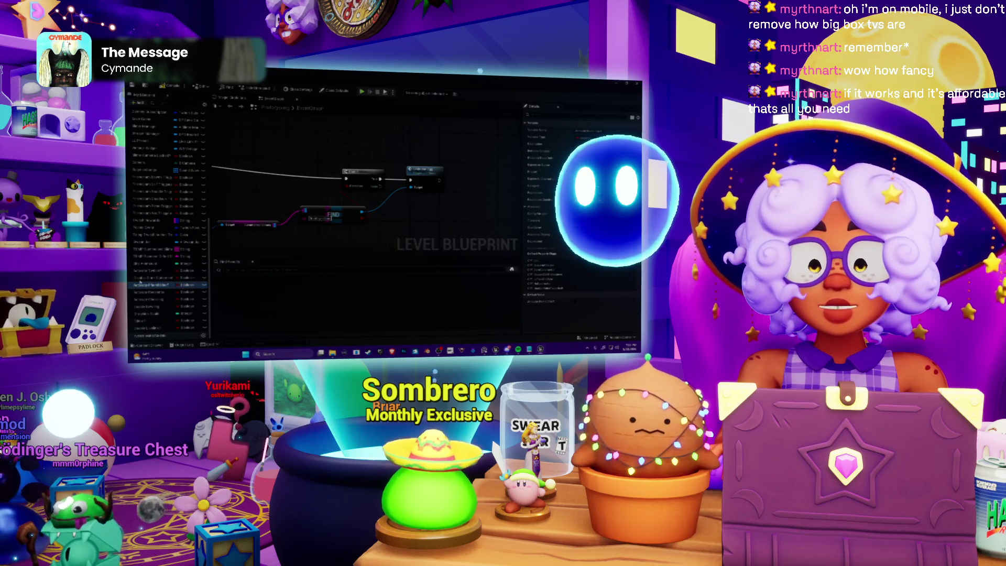
pyautogui.press('Up')
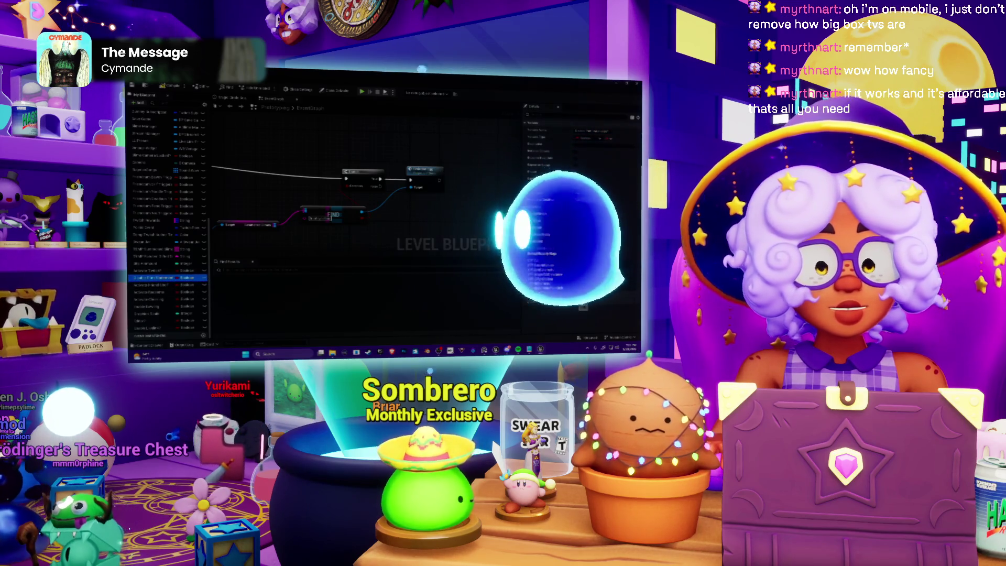
pyautogui.press('Up')
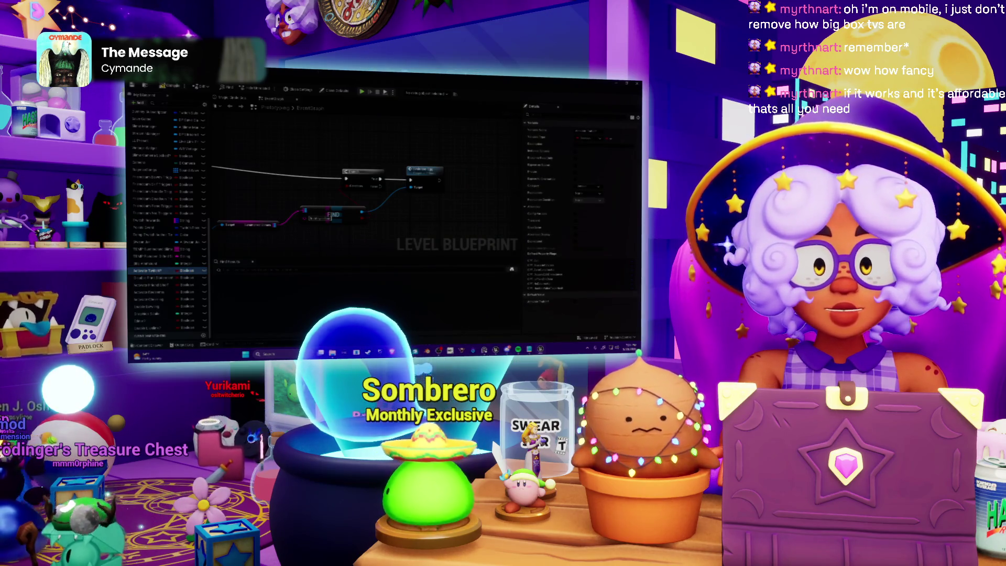
pyautogui.hotkey('alt', 'Tab')
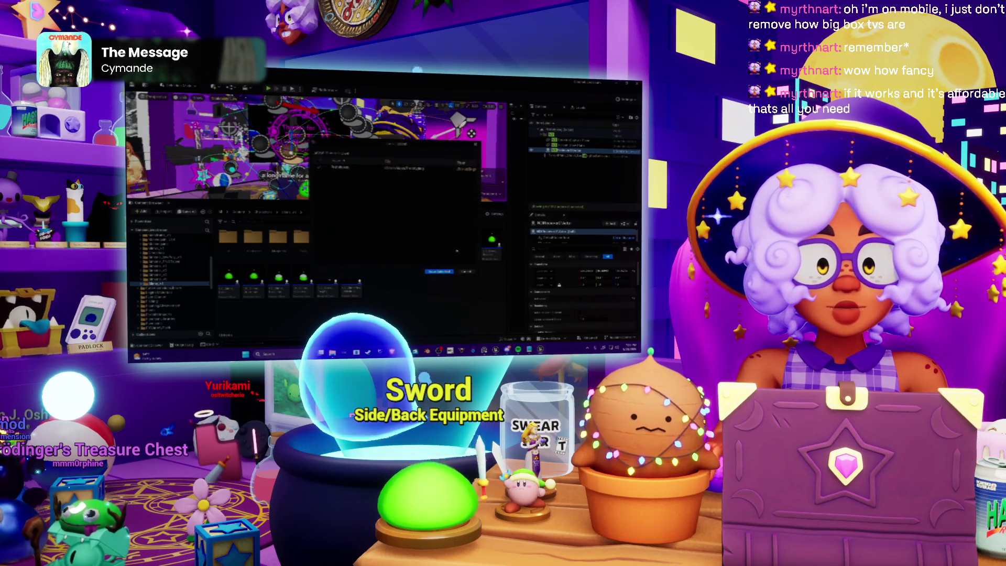
# Save the map and select the target folder in the content tree.
pyautogui.hotkey('ctrl', 's')
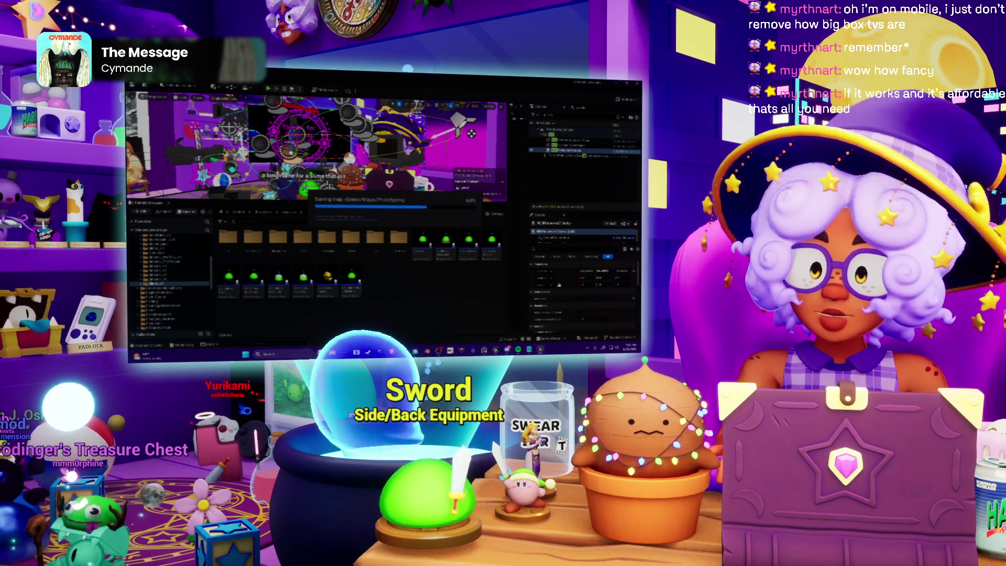
pyautogui.scroll(-2, 172, 271)
pyautogui.scroll(-2, 172, 271)
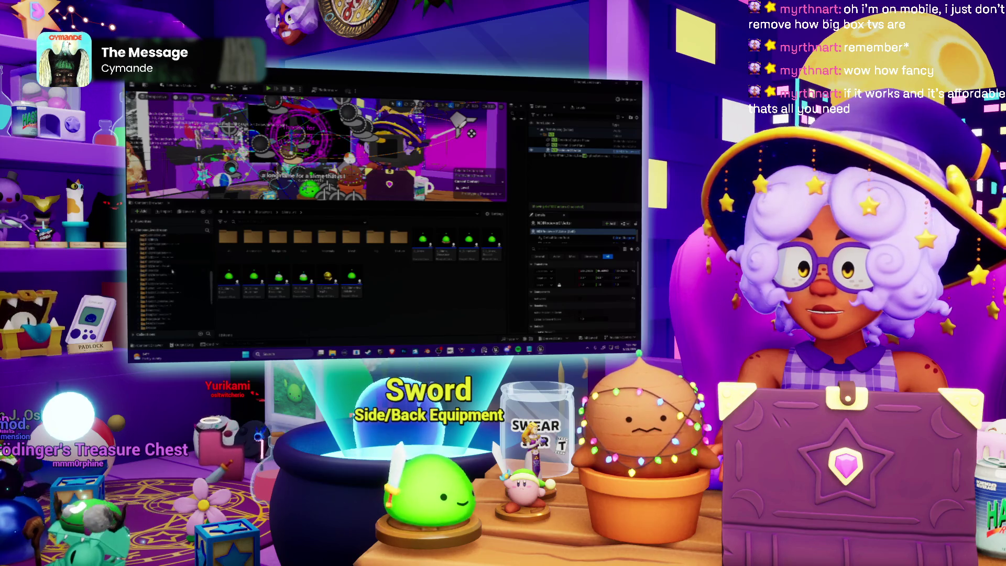
pyautogui.scroll(-2, 167, 271)
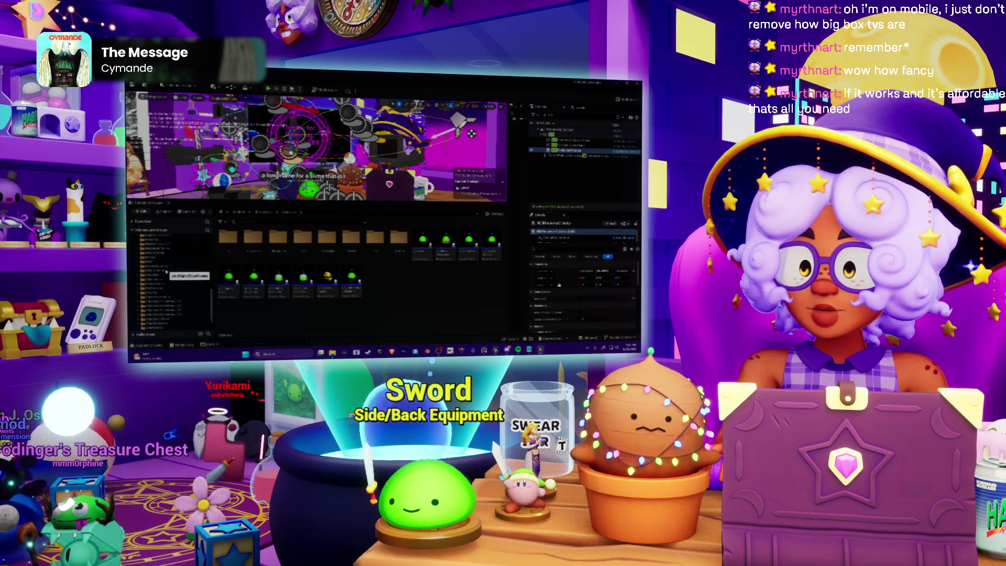
pyautogui.scroll(-3, 166, 269)
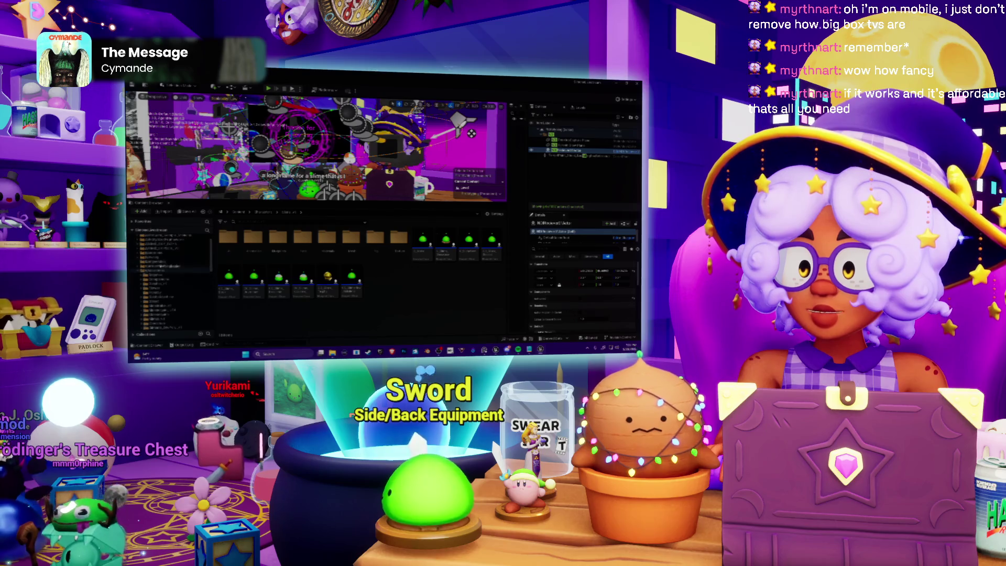
pyautogui.click(157, 279)
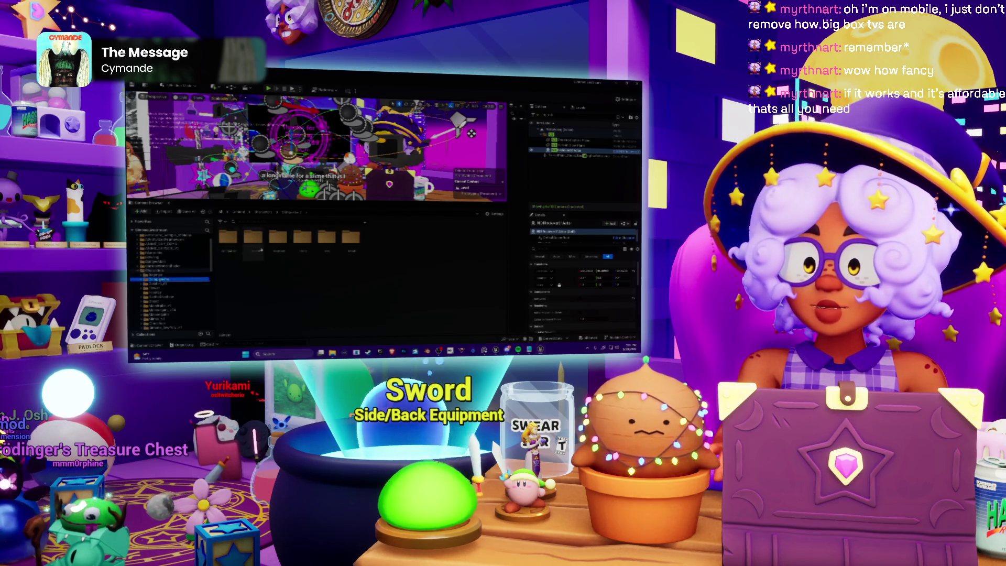
# Open the texture assets folder and start an import into it.
pyautogui.doubleClick(349, 239)
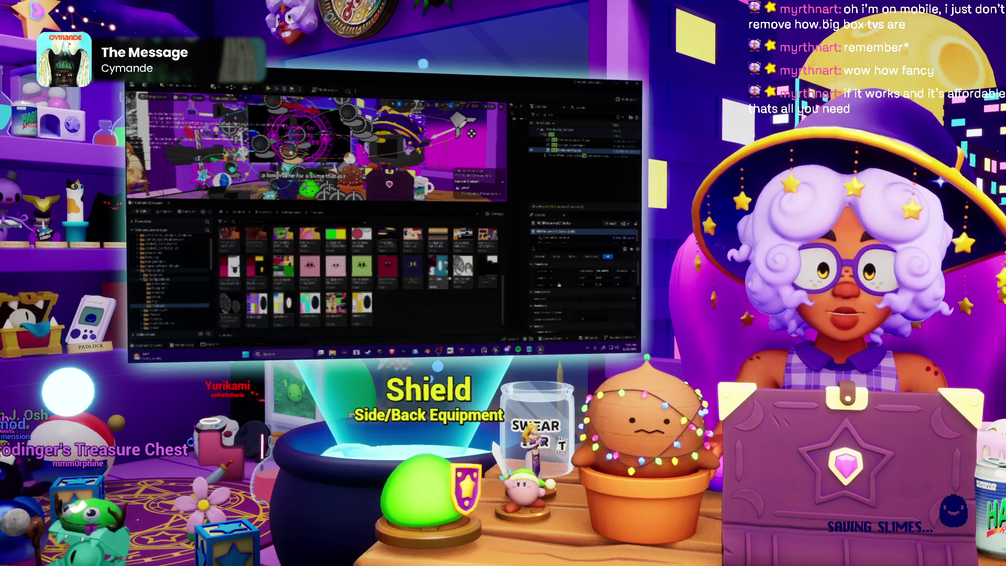
pyautogui.rightClick(409, 301)
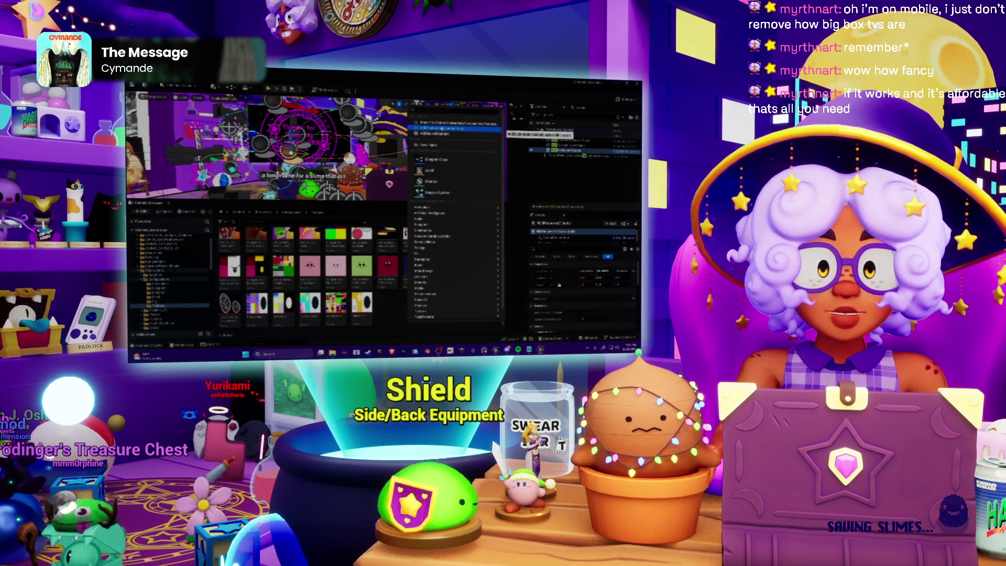
pyautogui.click(446, 123)
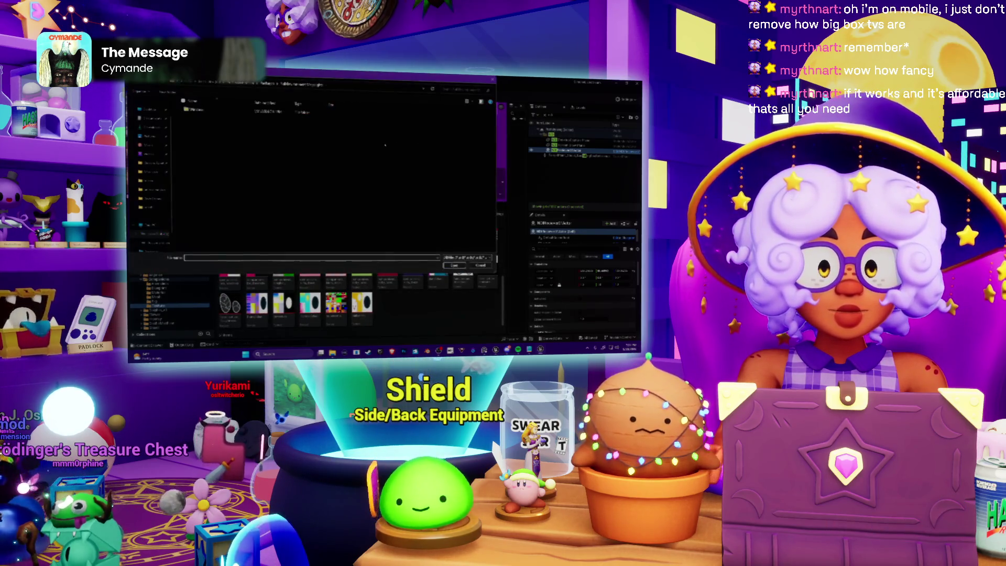
# Locate the source texture files in the import dialog, checking them in File Explorer.
pyautogui.click(150, 207)
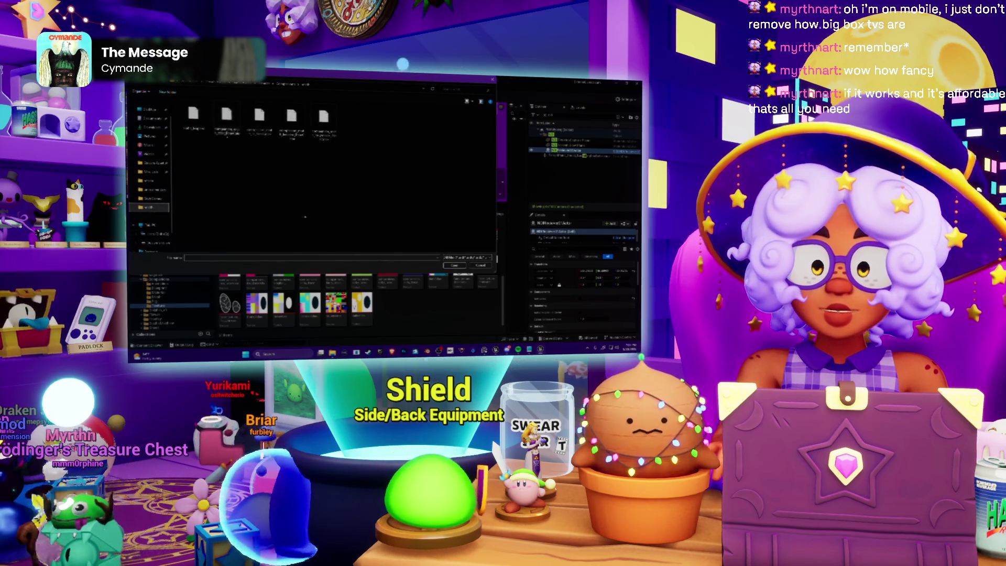
pyautogui.click(332, 354)
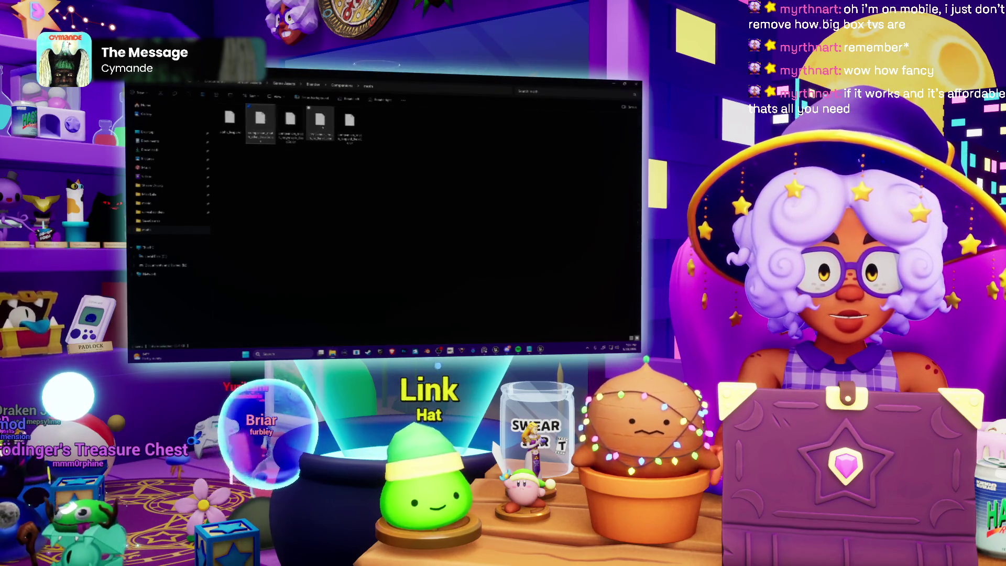
pyautogui.click(325, 127)
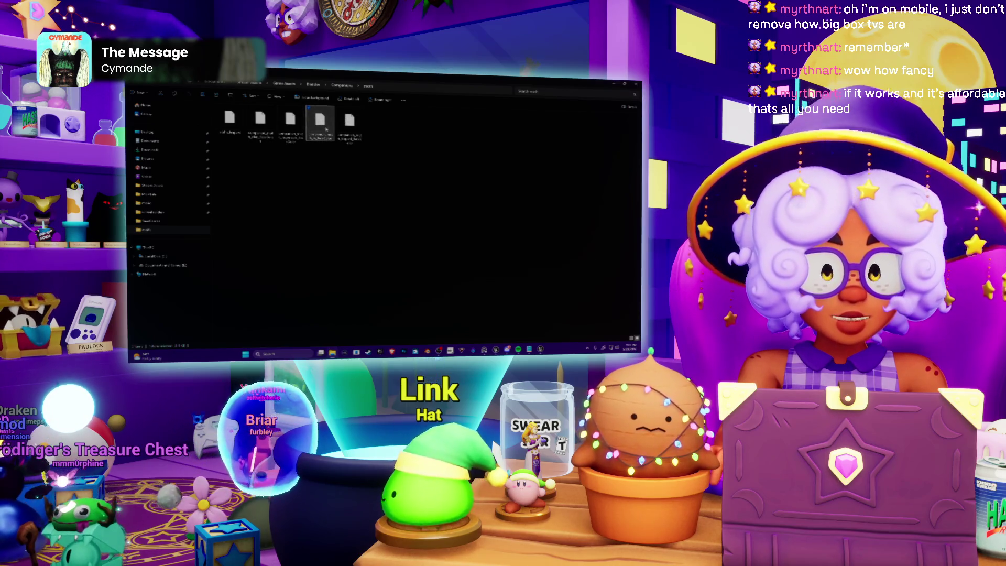
pyautogui.hotkey('alt', 'Up')
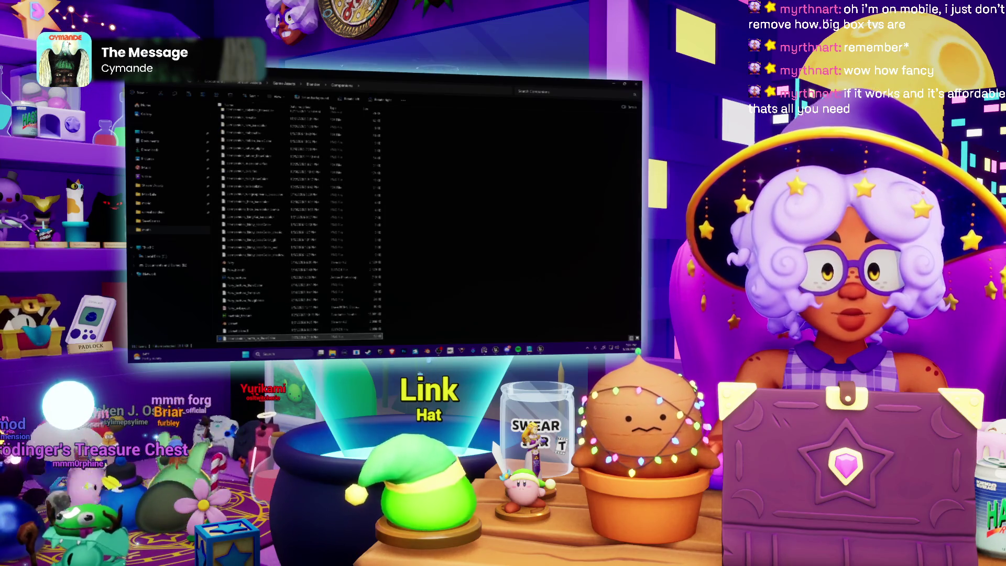
pyautogui.hotkey('alt', 'Tab')
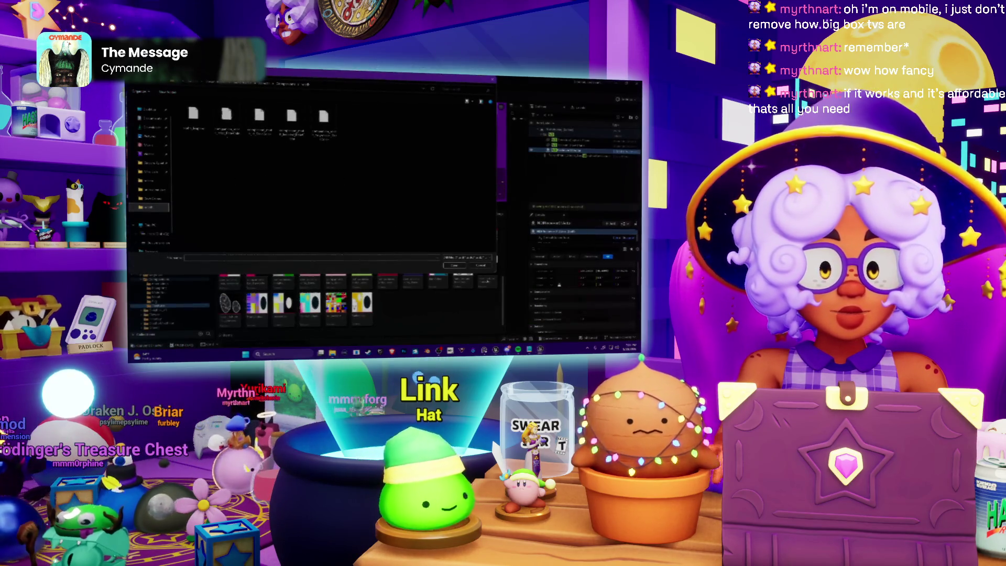
pyautogui.hotkey('alt', 'Up')
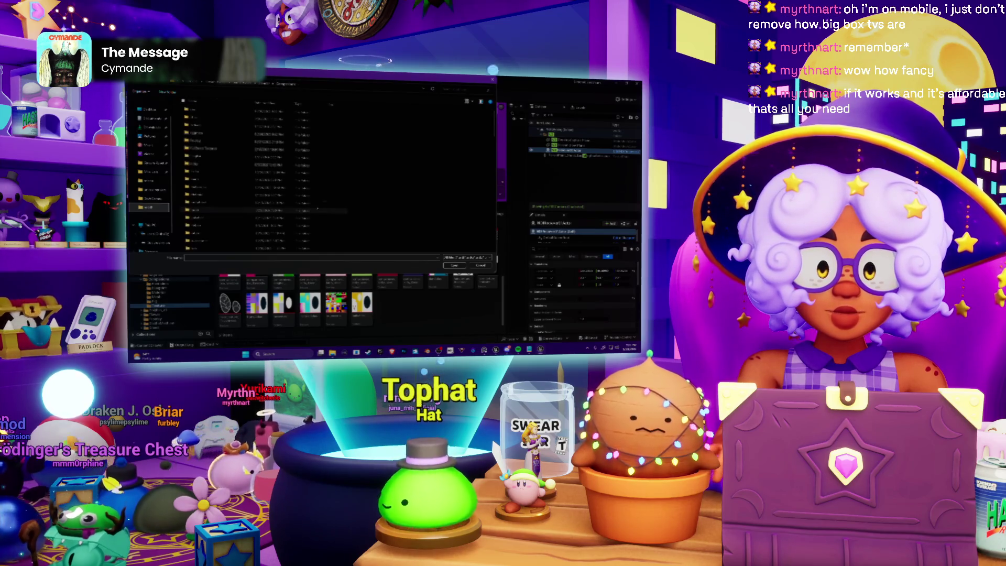
# Import the chosen texture files into the Content Browser folder in two batches.
pyautogui.doubleClick(237, 187)
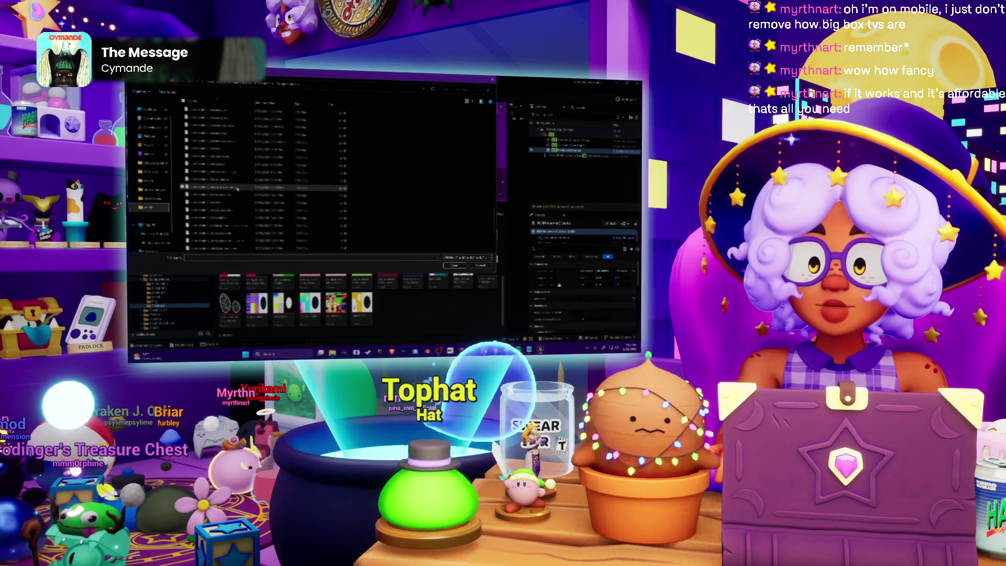
pyautogui.scroll(-3, 231, 191)
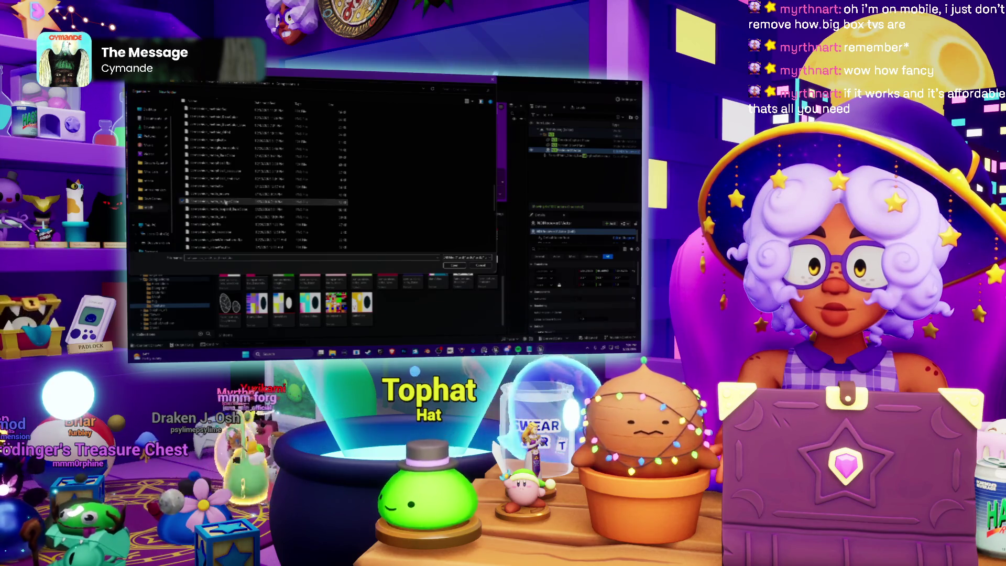
pyautogui.doubleClick(225, 209)
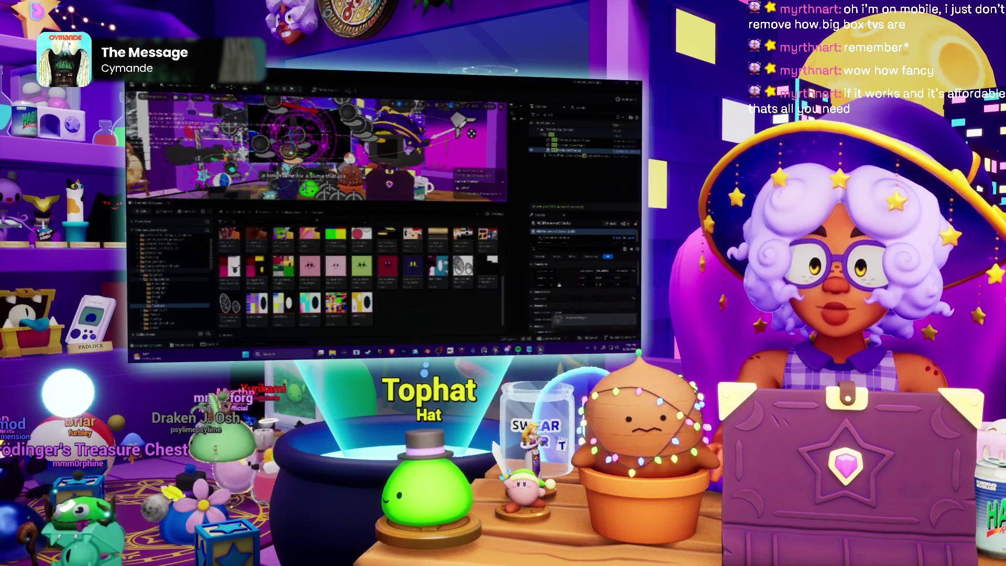
pyautogui.rightClick(427, 307)
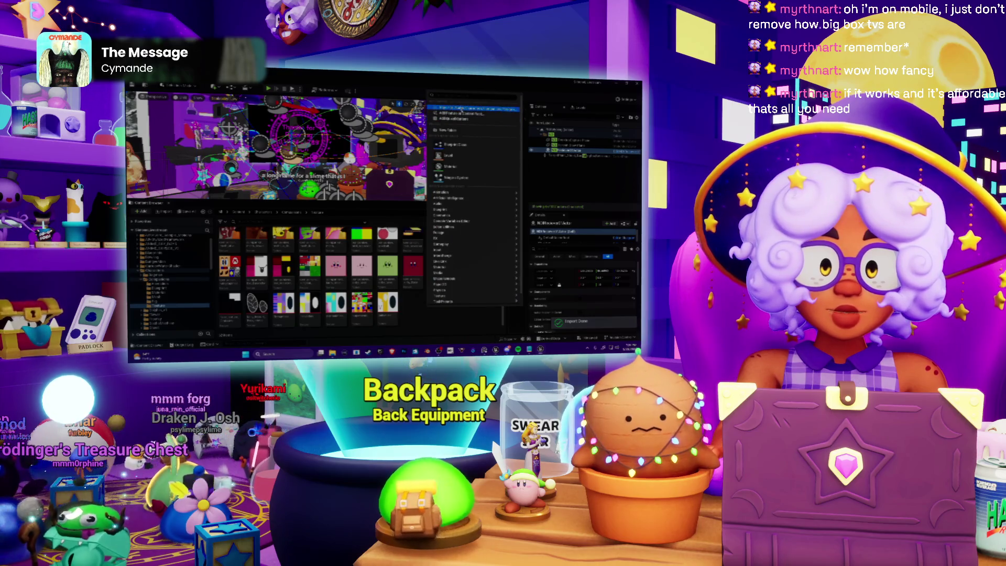
pyautogui.click(460, 108)
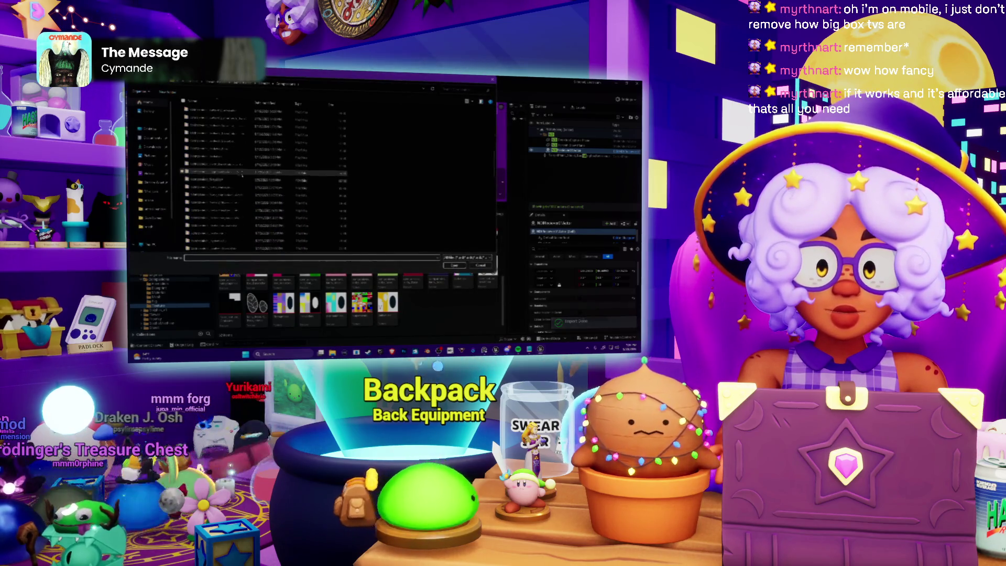
pyautogui.scroll(3, 245, 176)
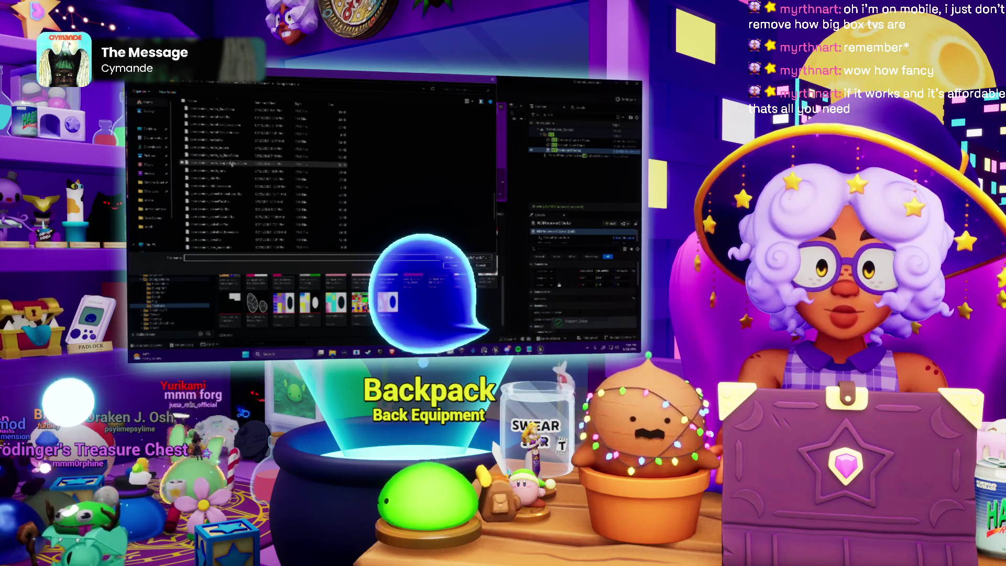
pyautogui.doubleClick(247, 140)
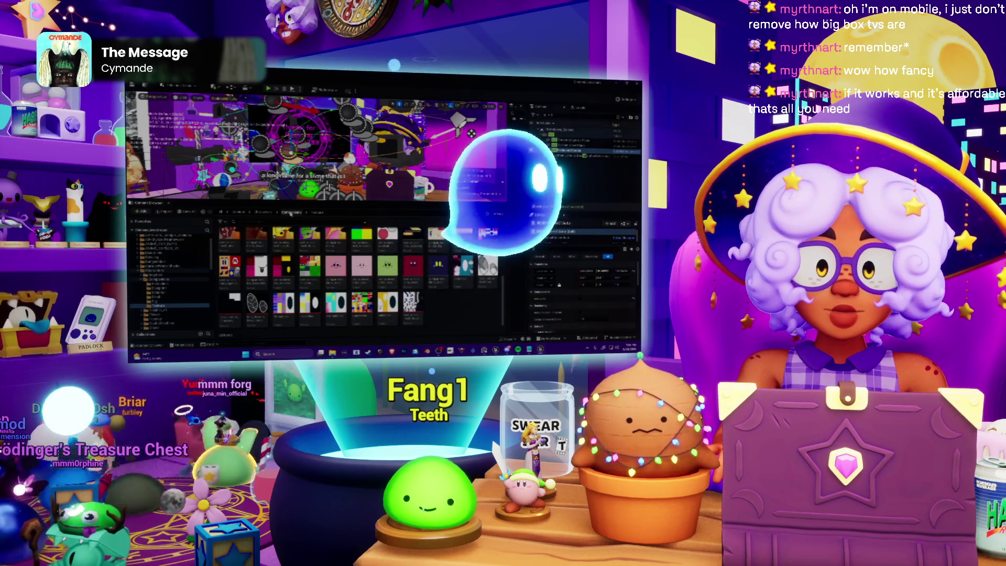
pyautogui.click(291, 212)
# Create a new material instance from a material in the Materials folder, keeping its default name.
pyautogui.doubleClick(300, 238)
pyautogui.scroll(-3, 356, 274)
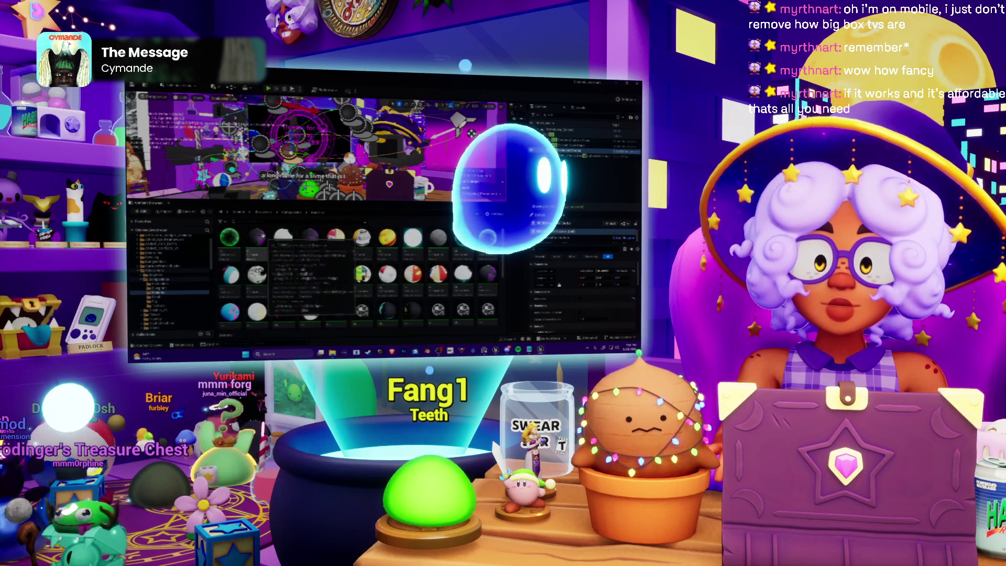
pyautogui.scroll(-3, 356, 275)
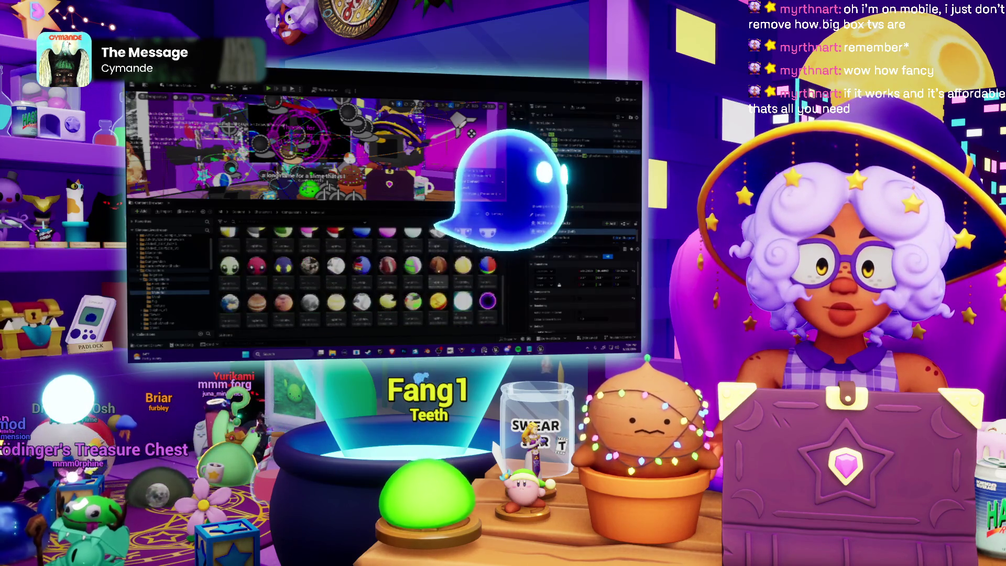
pyautogui.rightClick(439, 283)
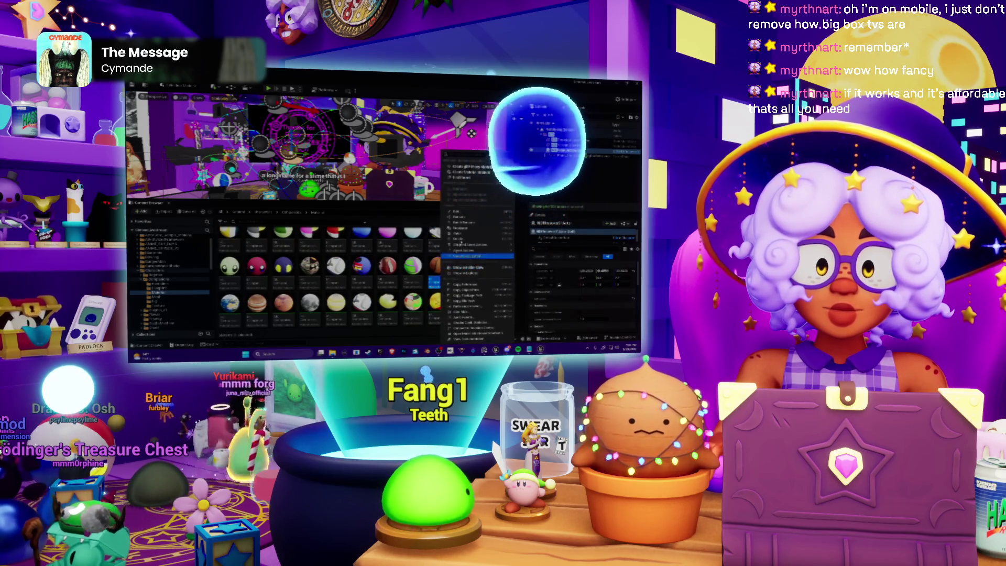
pyautogui.press('Escape')
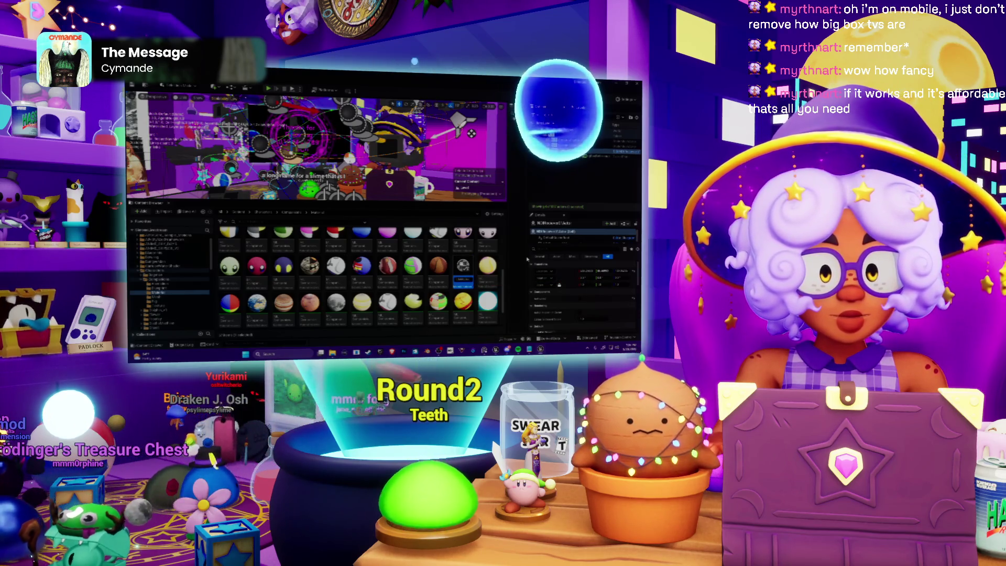
pyautogui.press('Return')
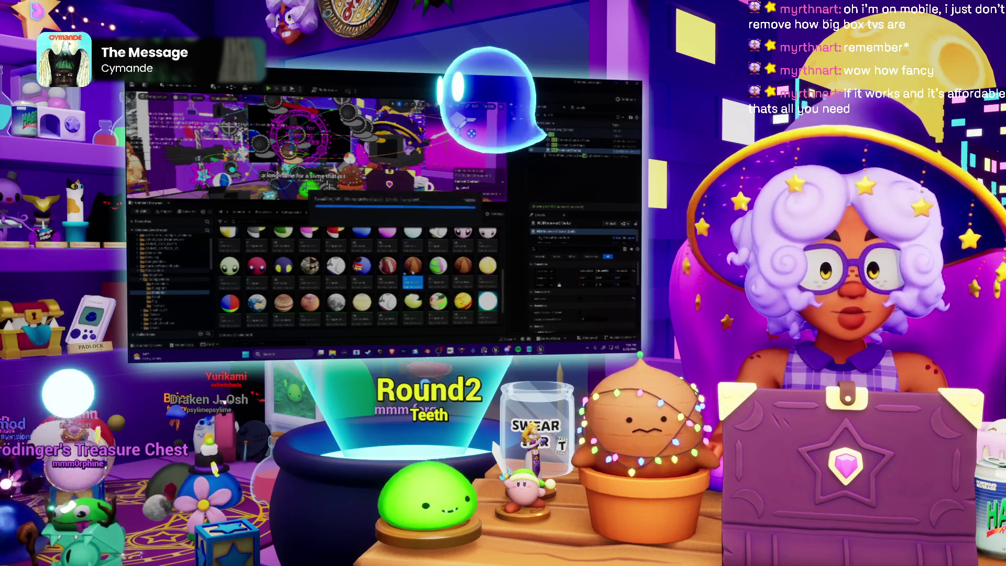
# Set the new material instance's texture parameter to the black-and-white 'ball' texture.
pyautogui.doubleClick(412, 266)
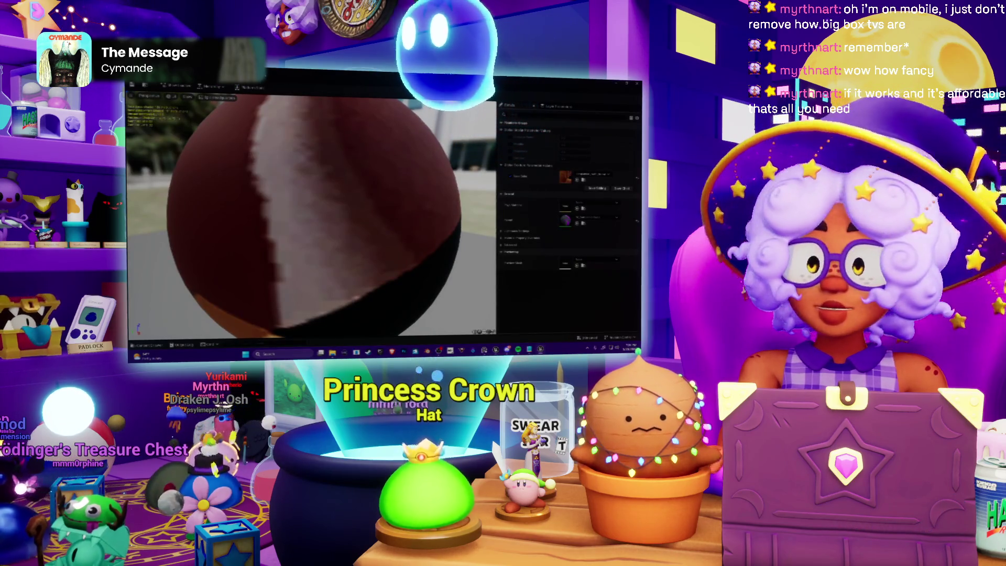
pyautogui.click(588, 176)
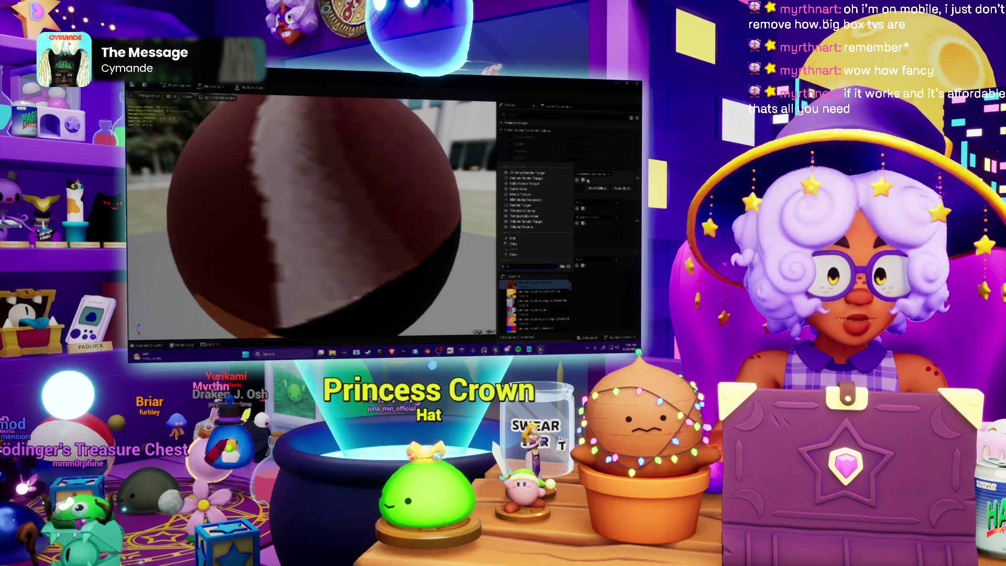
pyautogui.write('ball')
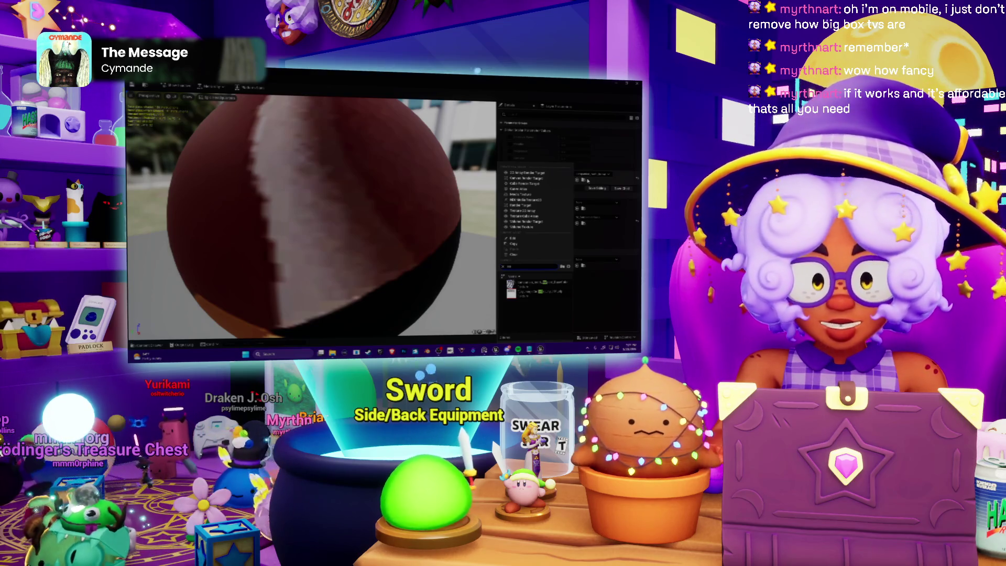
pyautogui.click(526, 295)
pyautogui.scroll(-5, 397, 229)
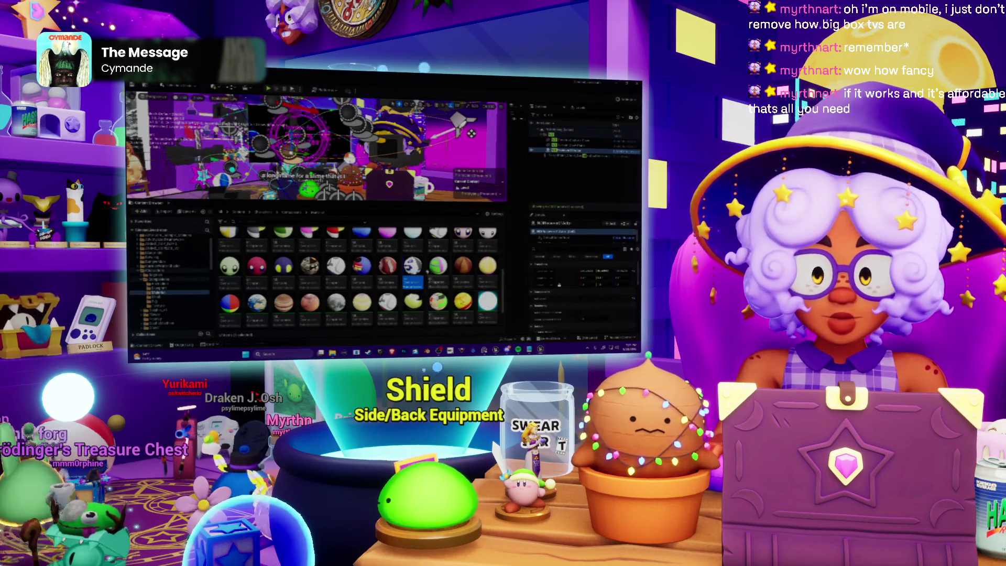
# Create another material instance from a material asset and open it to check its texture.
pyautogui.rightClick(427, 271)
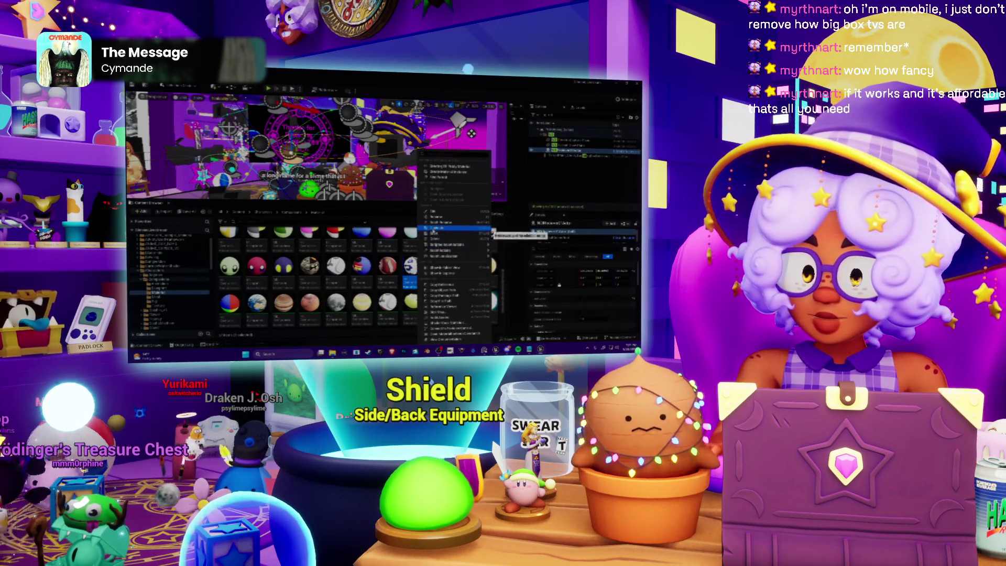
pyautogui.click(453, 230)
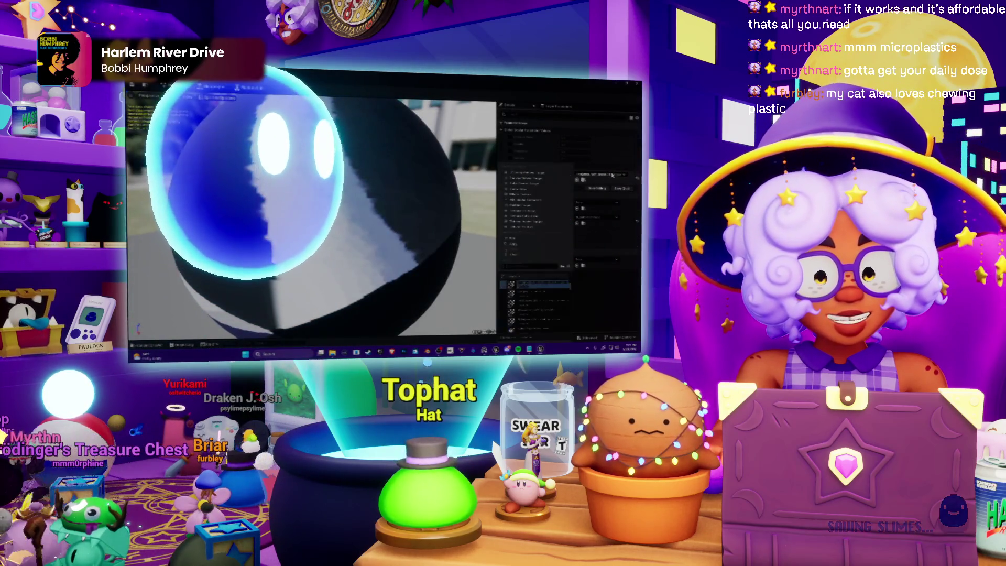
pyautogui.click(528, 306)
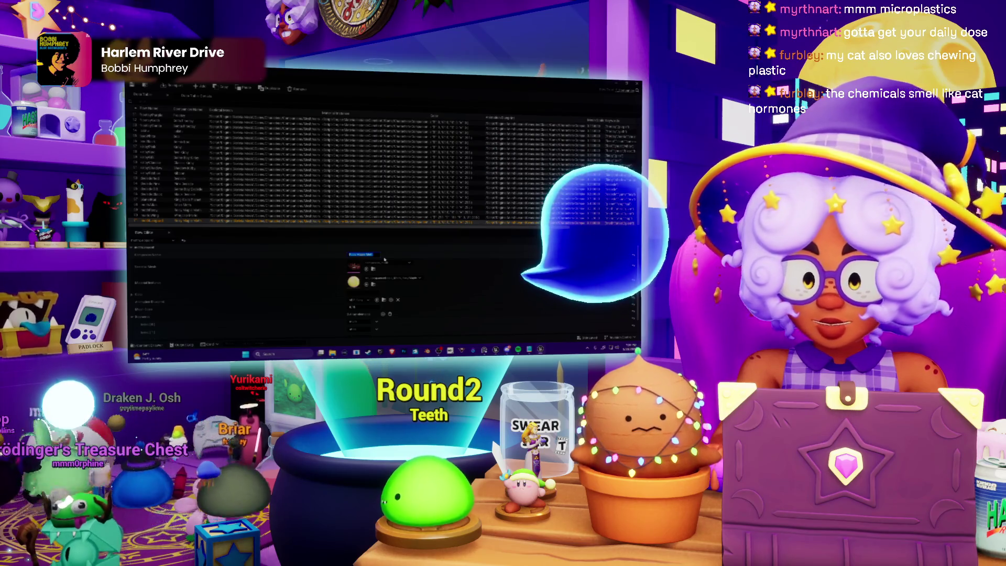
# Assign the new emission material instances ('Emission', '_e') to the data table rows' material fields.
pyautogui.write('Em')
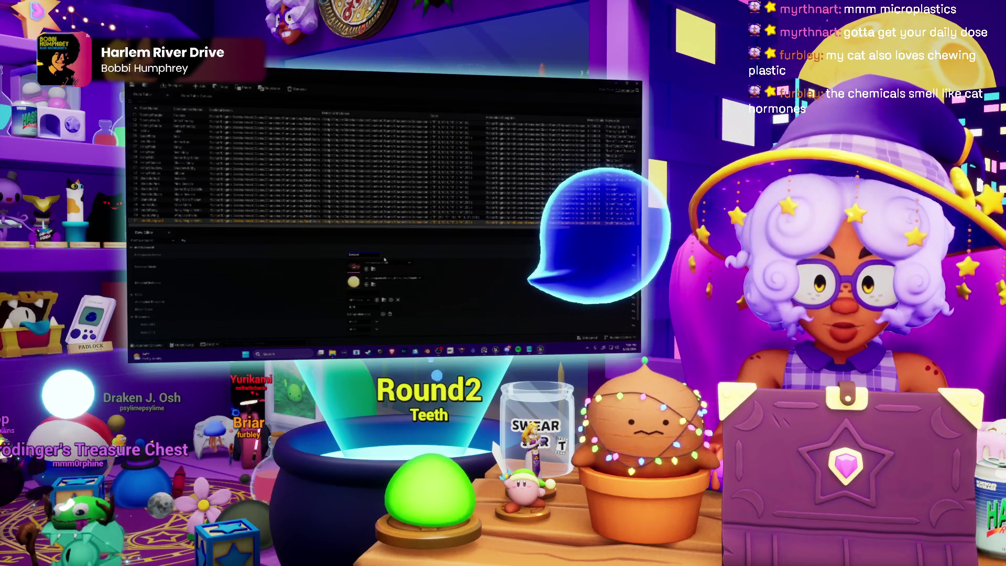
pyautogui.write('ission')
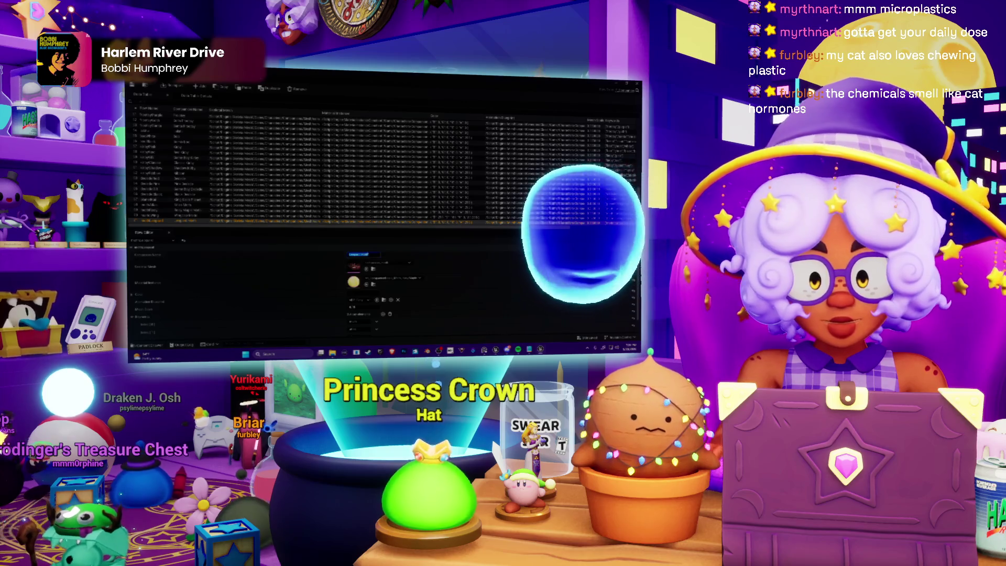
pyautogui.click(384, 260)
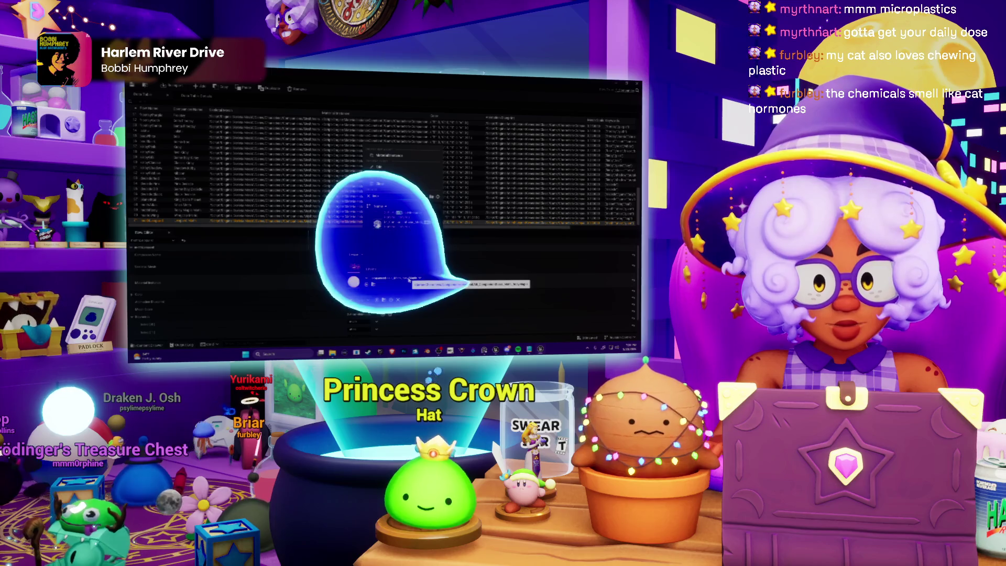
pyautogui.click(409, 279)
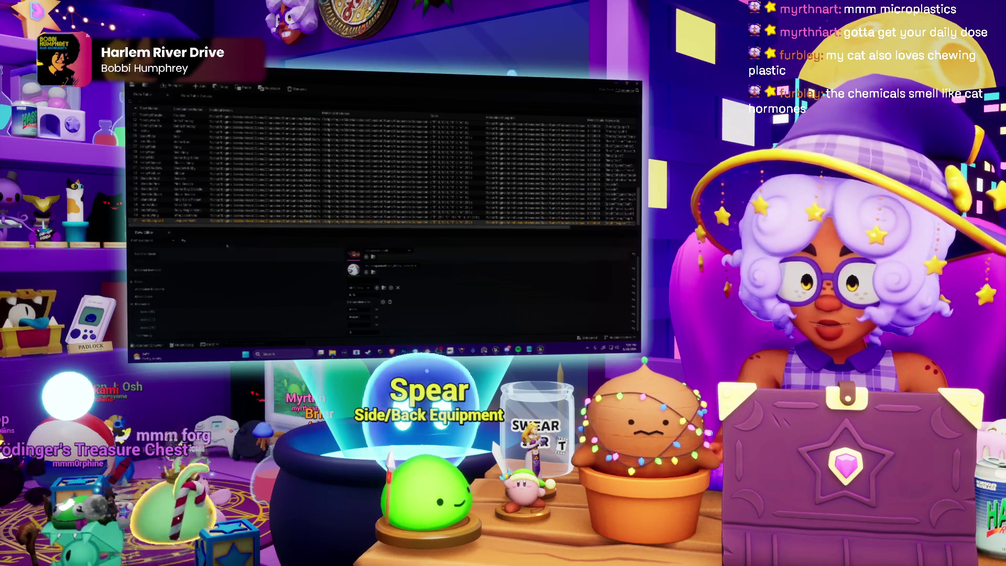
pyautogui.click(149, 223)
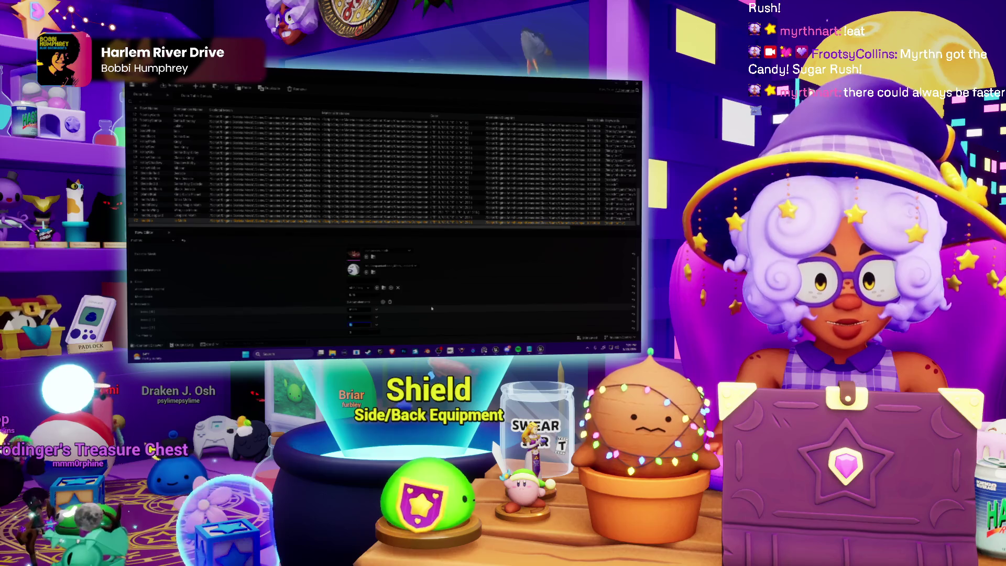
pyautogui.click(408, 280)
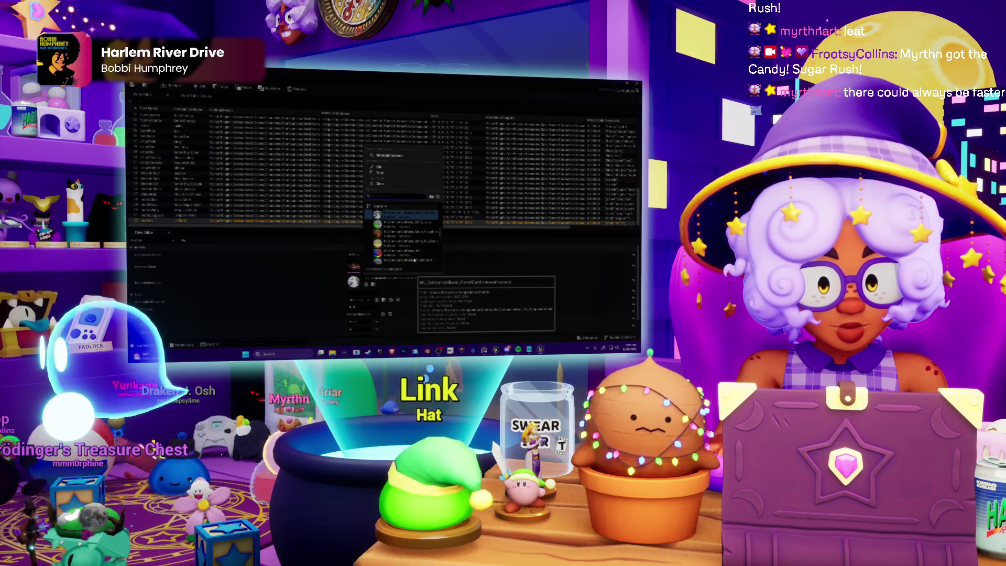
pyautogui.write('_e')
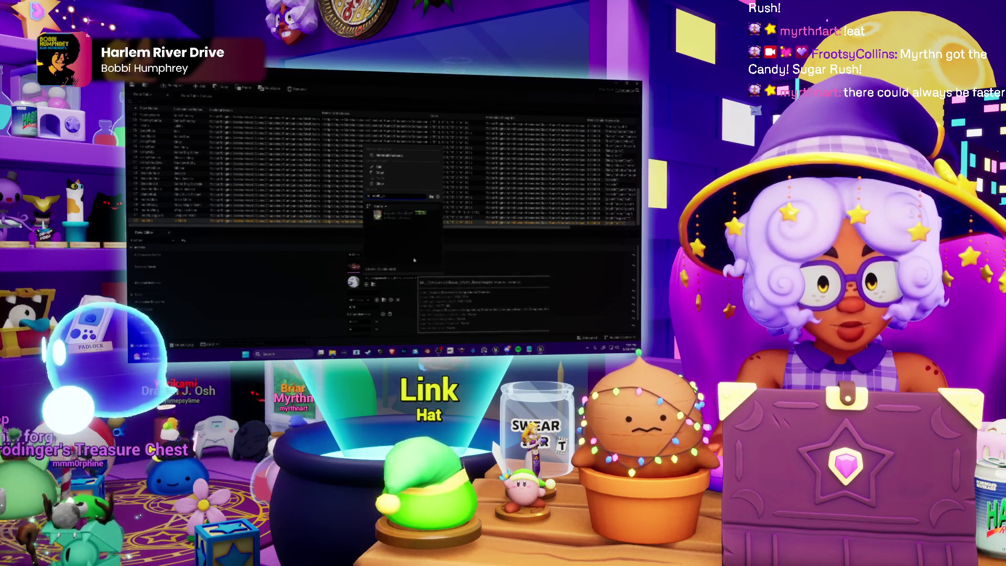
pyautogui.press('Return')
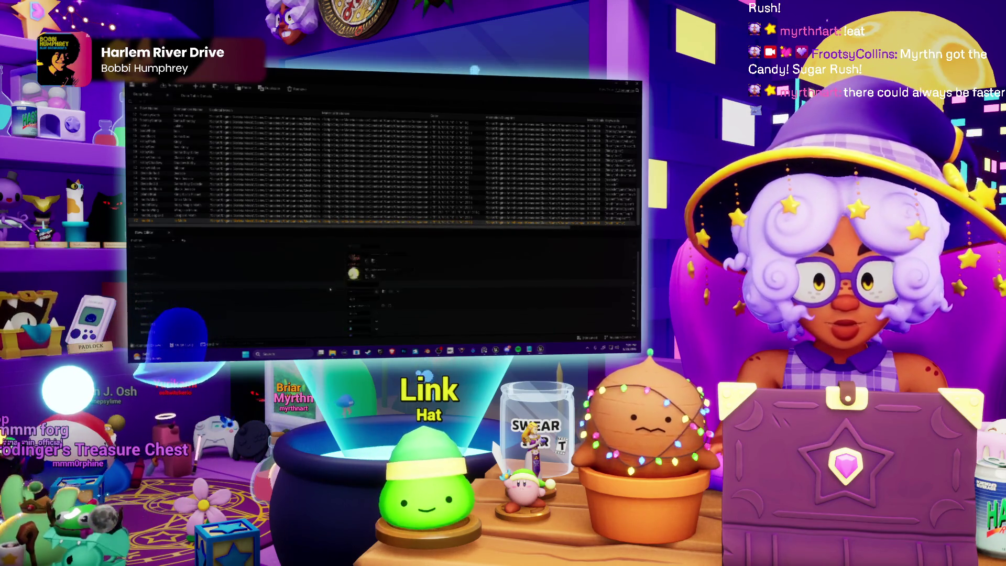
pyautogui.hotkey('alt', 'Tab')
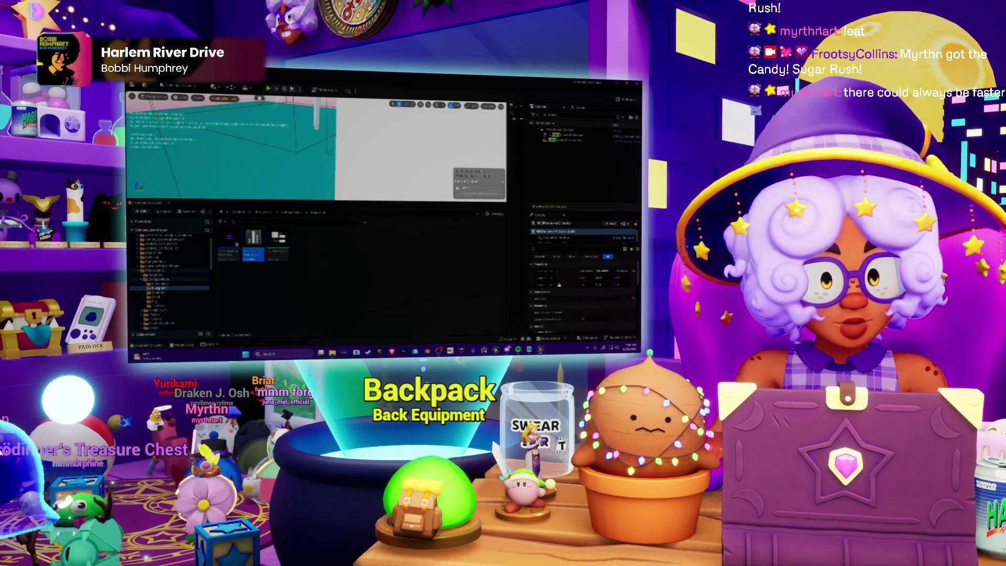
# Focus the viewport on A_ComponentShowcase and glance at the Lit view-mode options.
pyautogui.doubleClick(571, 135)
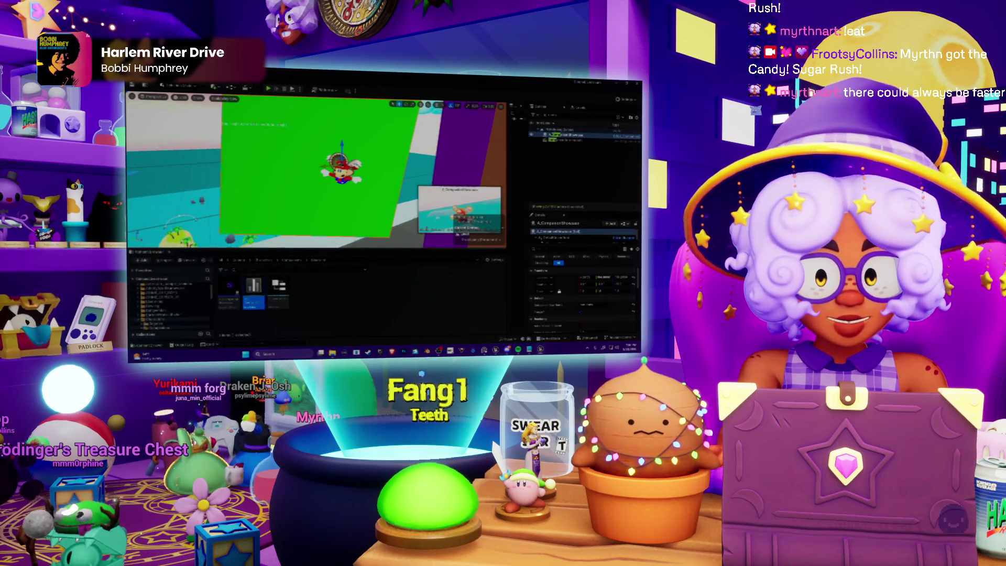
pyautogui.click(182, 98)
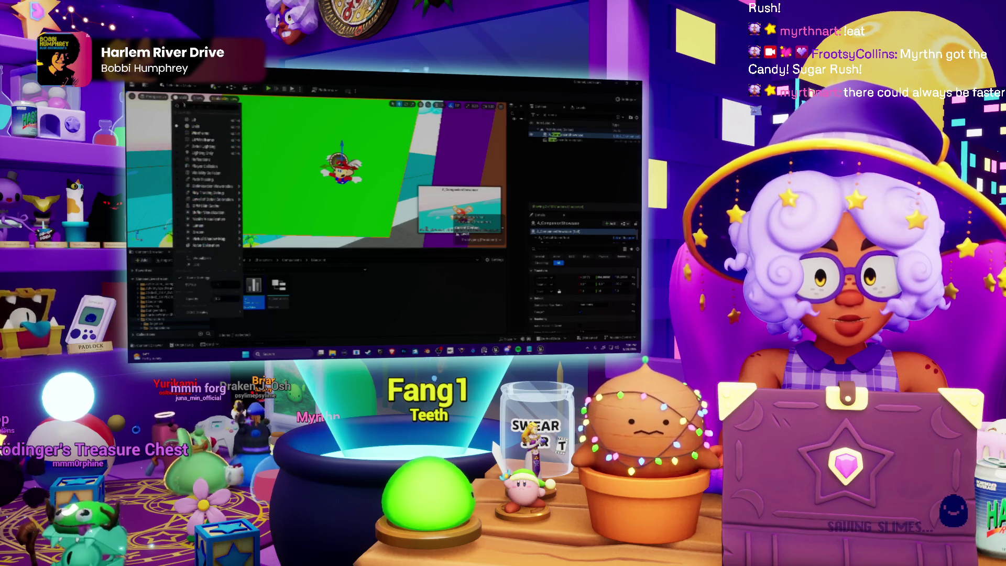
pyautogui.press('Escape')
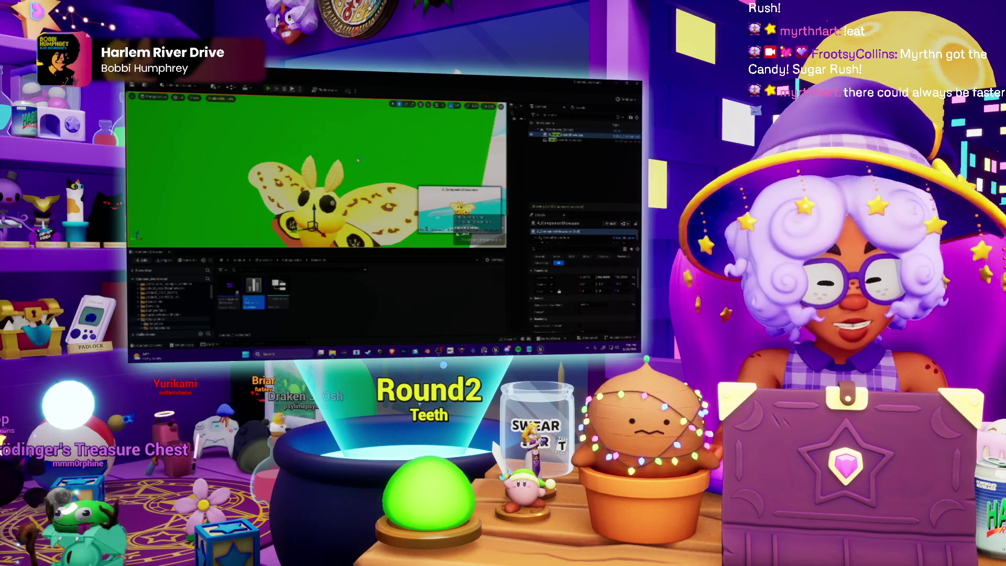
pyautogui.hotkey('alt', 'p')
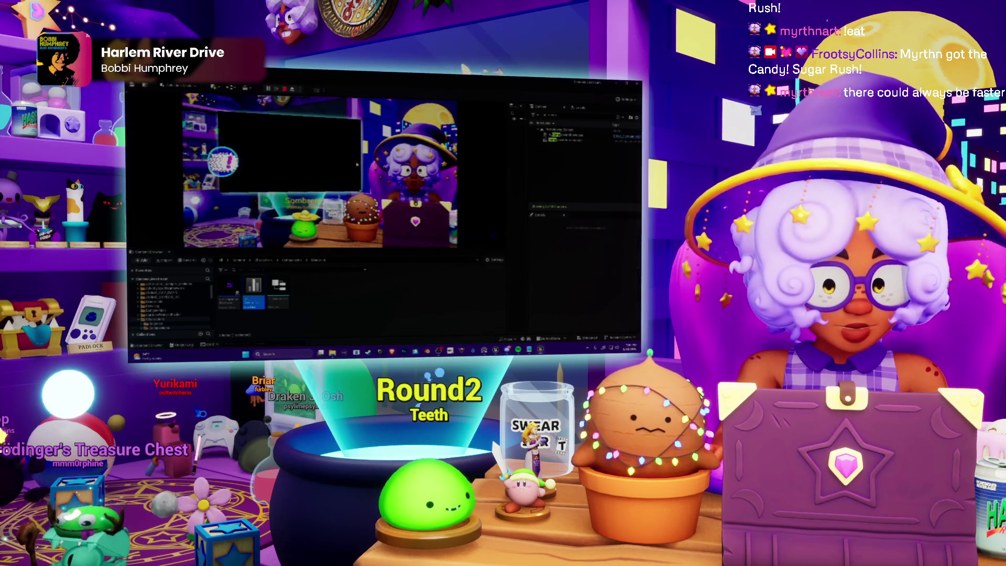
pyautogui.press('F8')
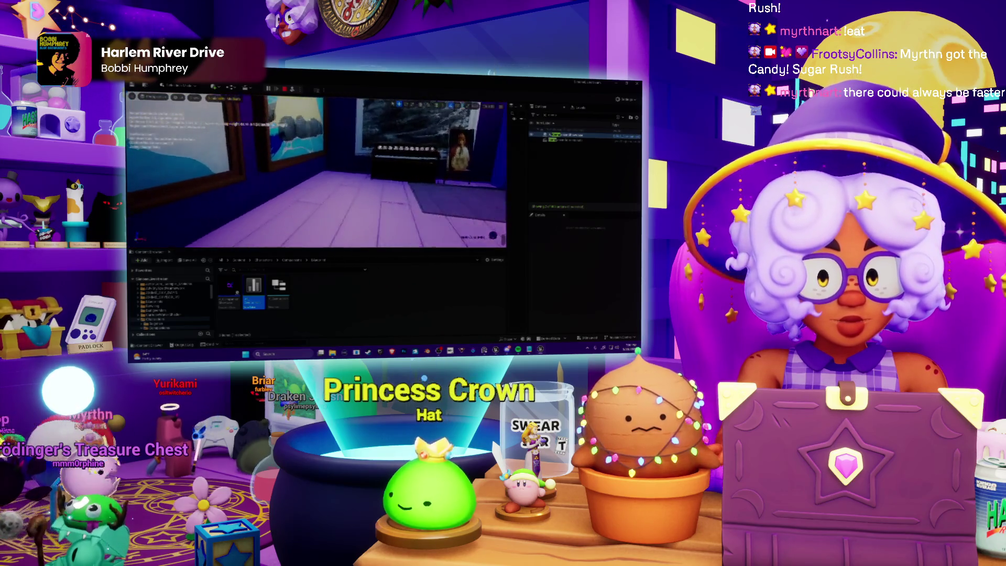
pyautogui.click(582, 135)
pyautogui.press('f')
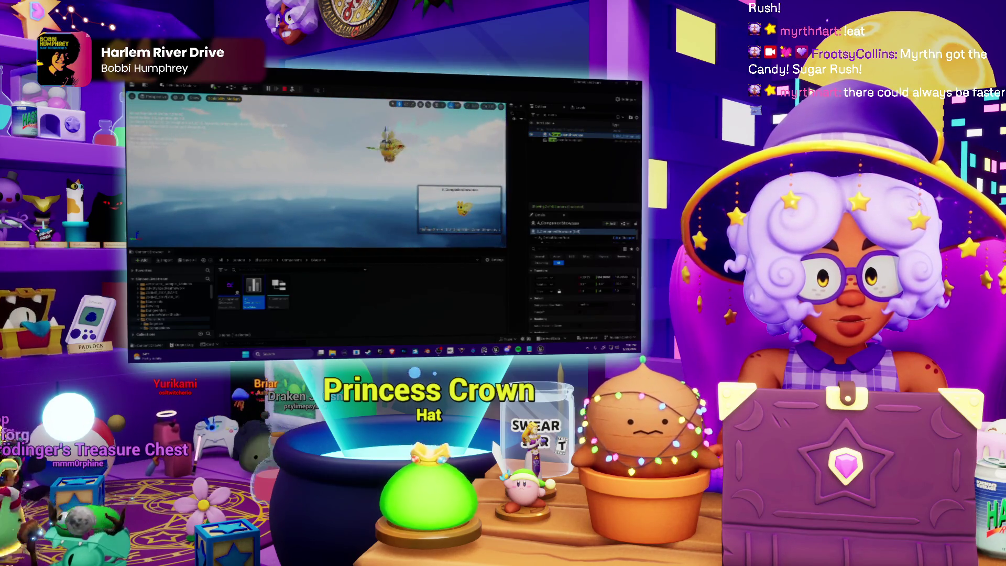
pyautogui.click(316, 154)
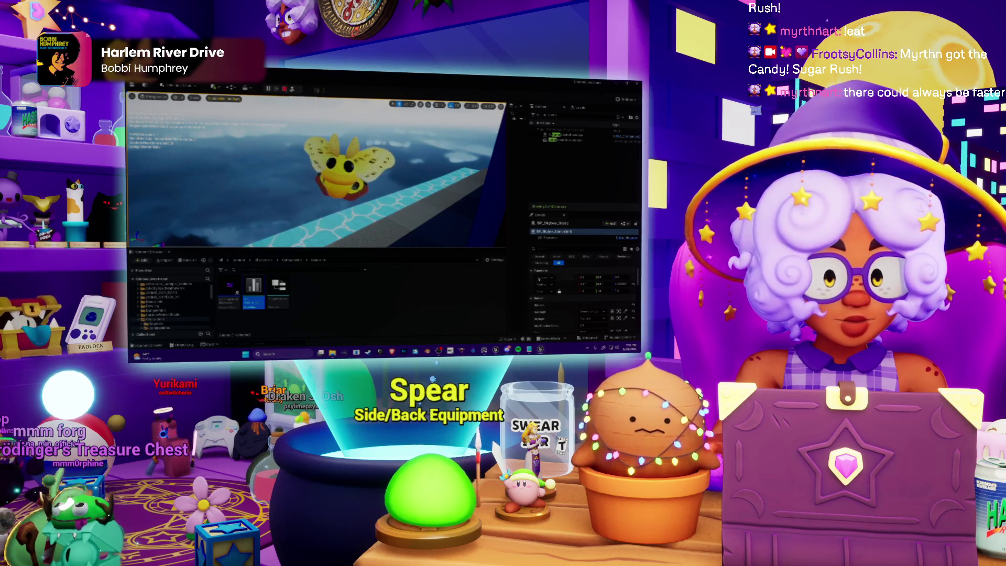
pyautogui.click(555, 135)
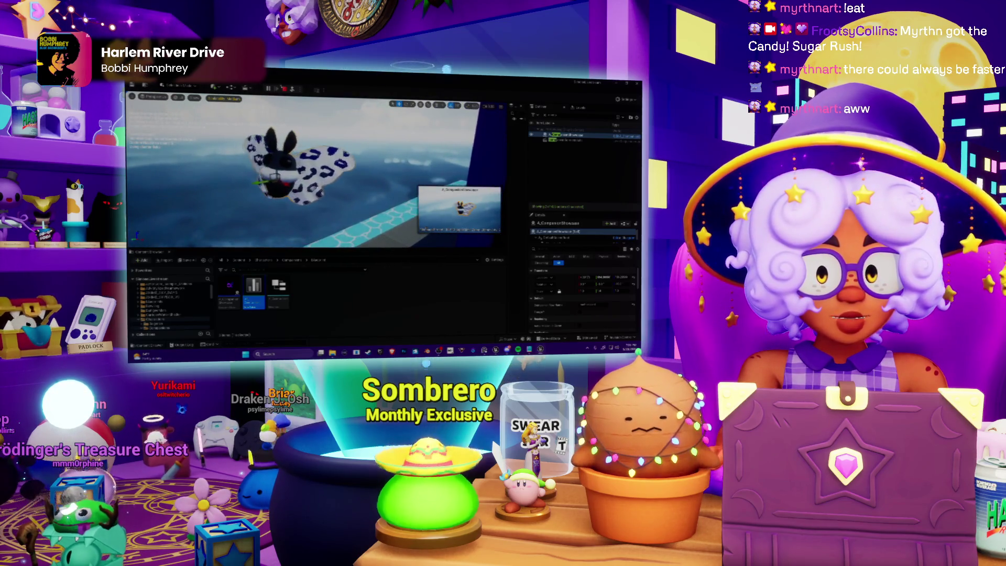
pyautogui.click(284, 89)
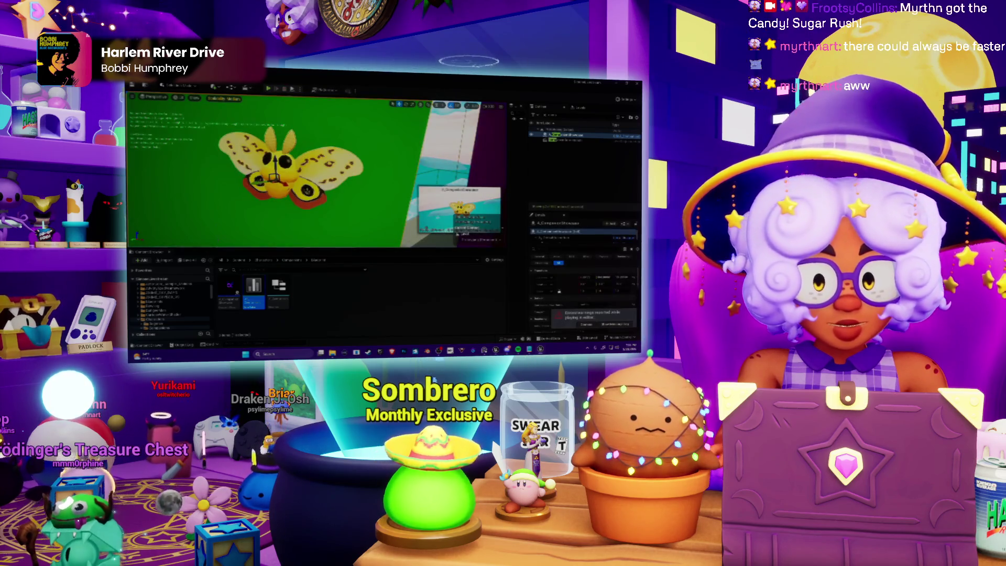